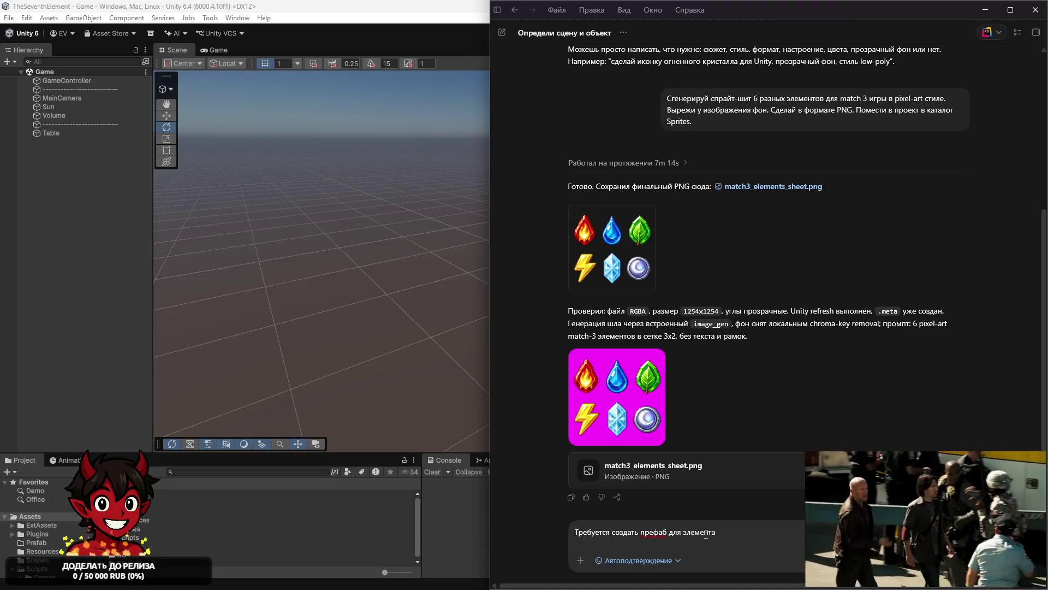
Ask Codex for a 3D-quad Element prefab whose ElementActor script swaps Sprites pictures by element type
text(осно)
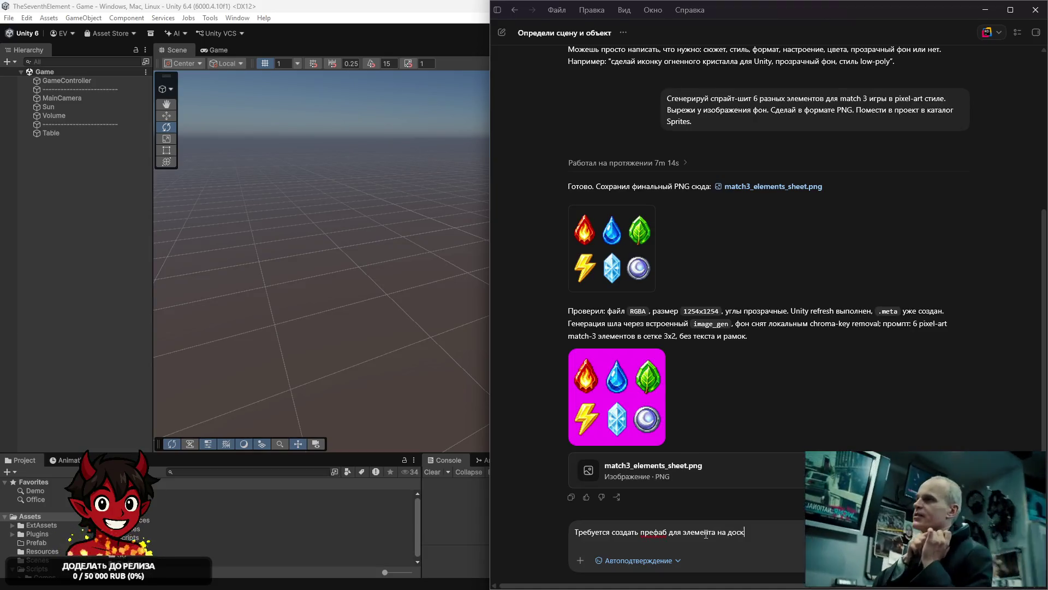
key(BackSpace)
key(BackSpace)
key(BackSpace)
text(будущей д)
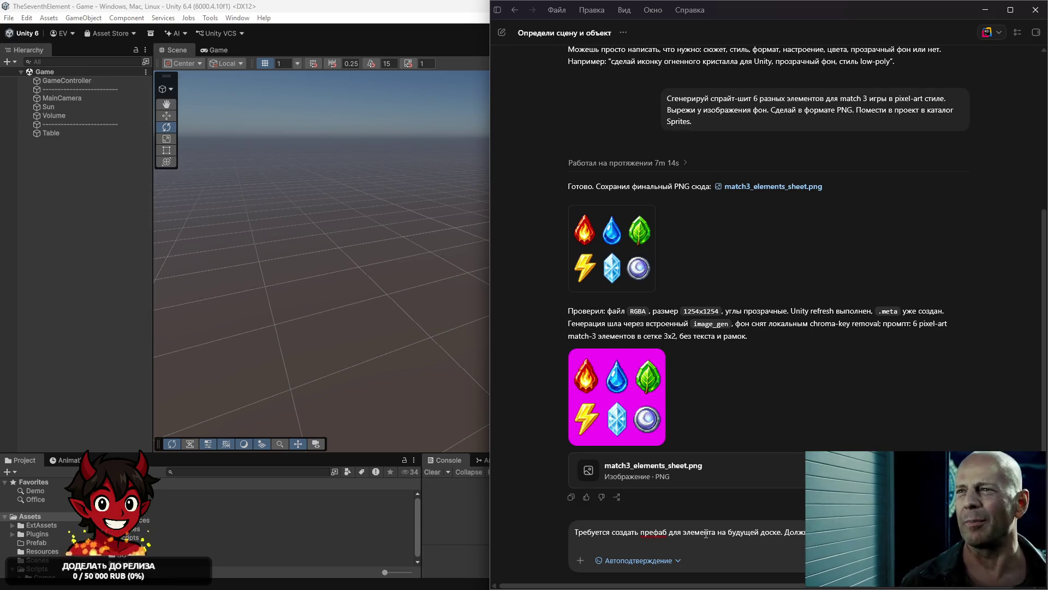
text(повешать н)
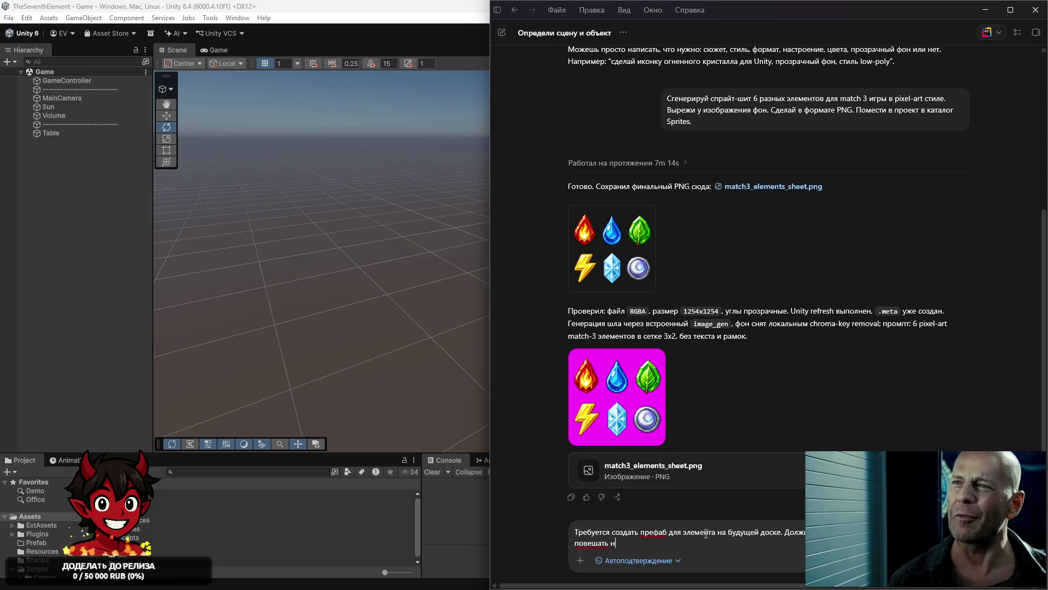
text(а него скрип)
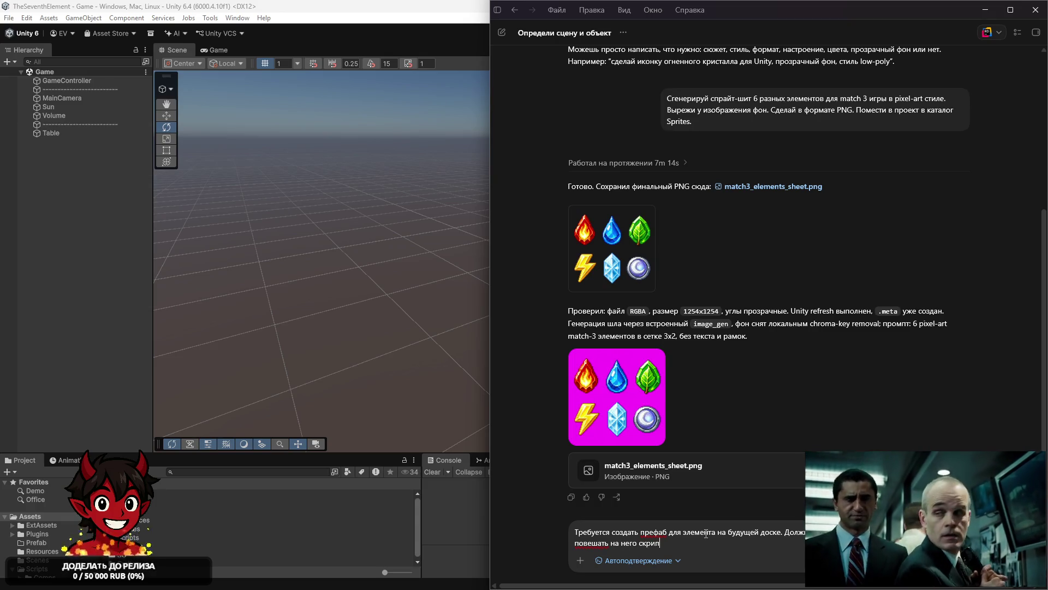
text(т ElementActor. )
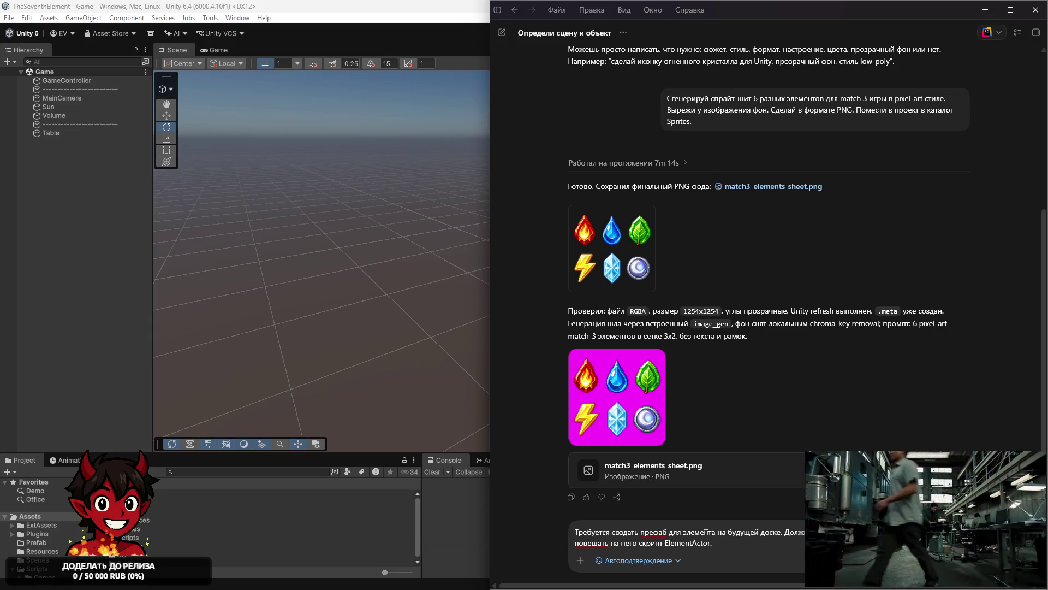
text(При пере)
key(BackSpace)
key(BackSpace)
key(BackSpace)
text(ри переключении типа з)
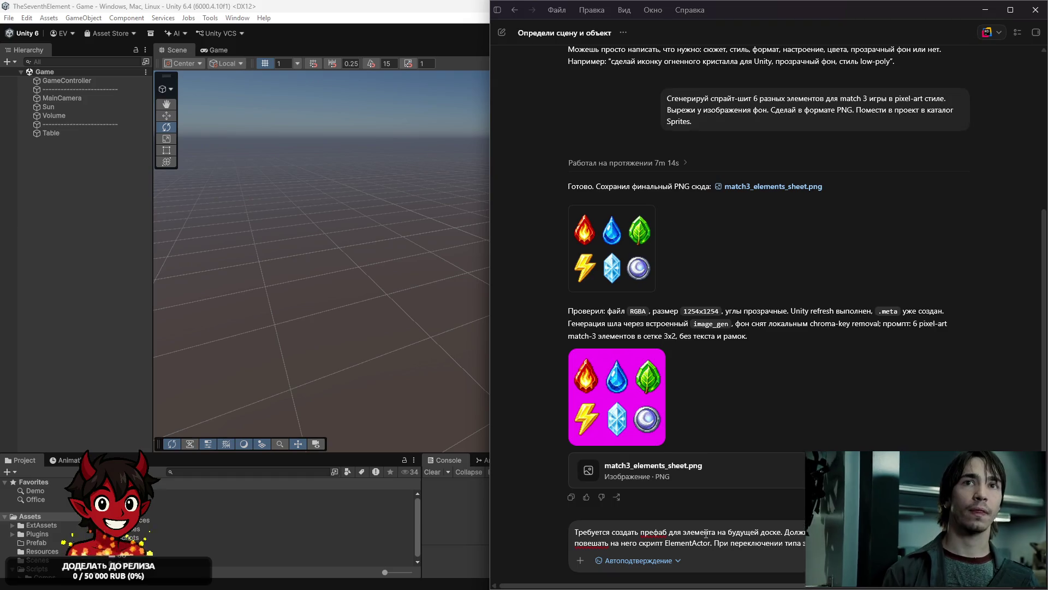
text(карт)
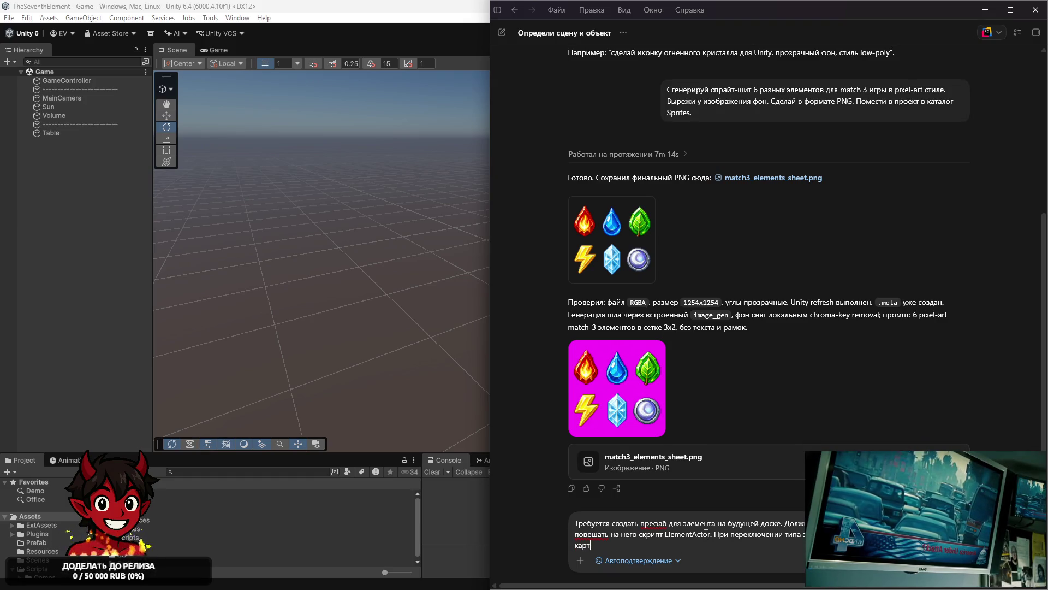
text(инки лежат )
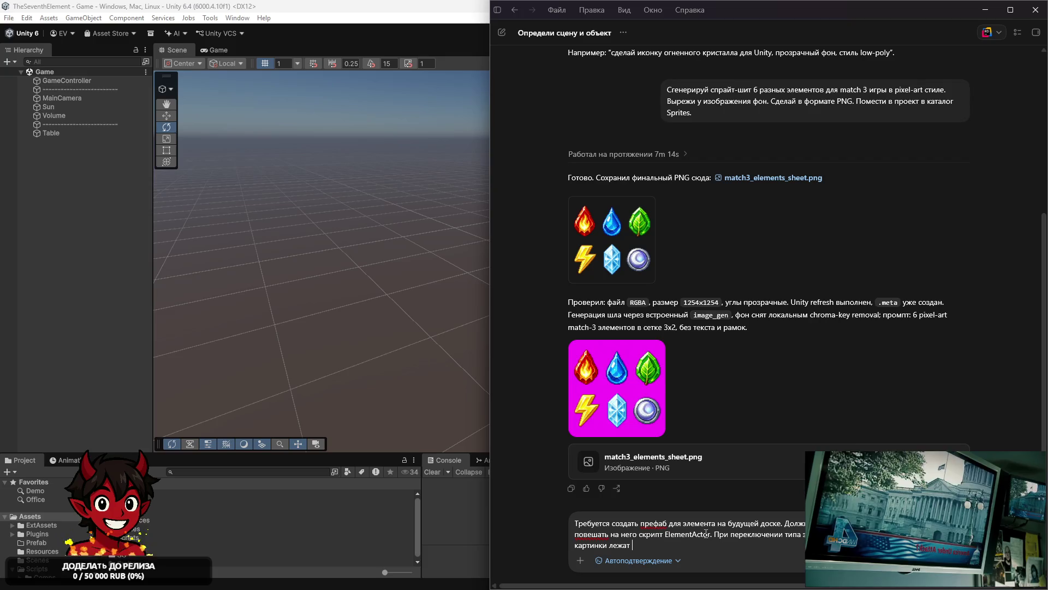
text(в Sprires)
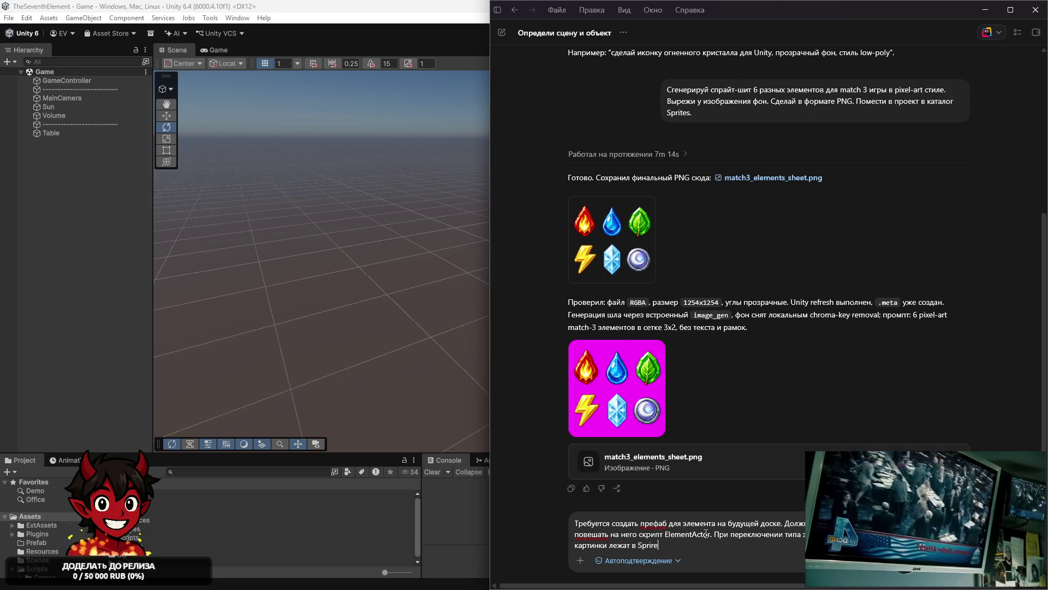
key(BackSpace)
key(BackSpace)
text(tes )
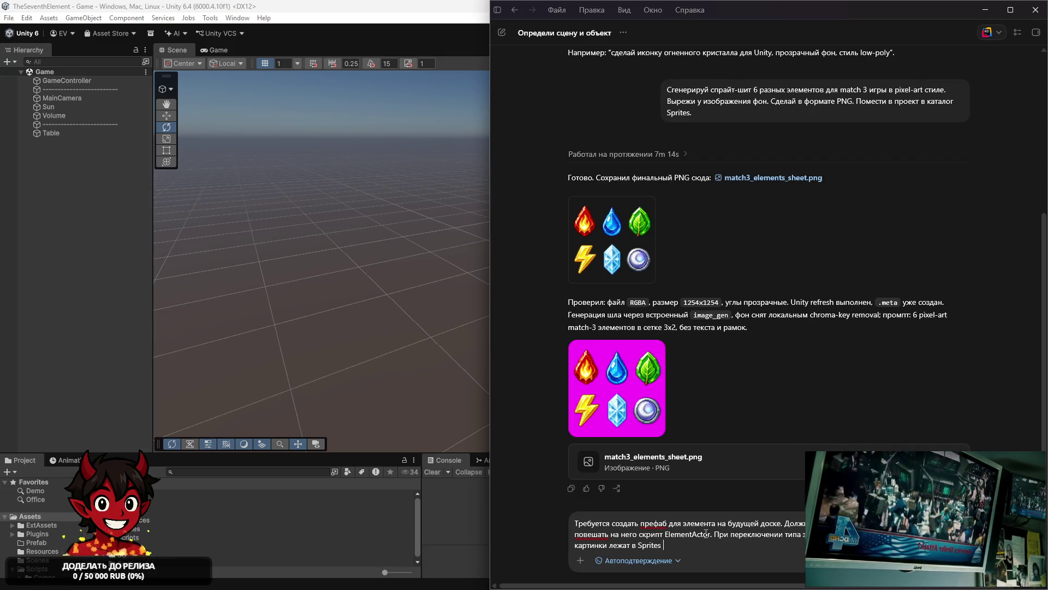
text(типы элментов  )
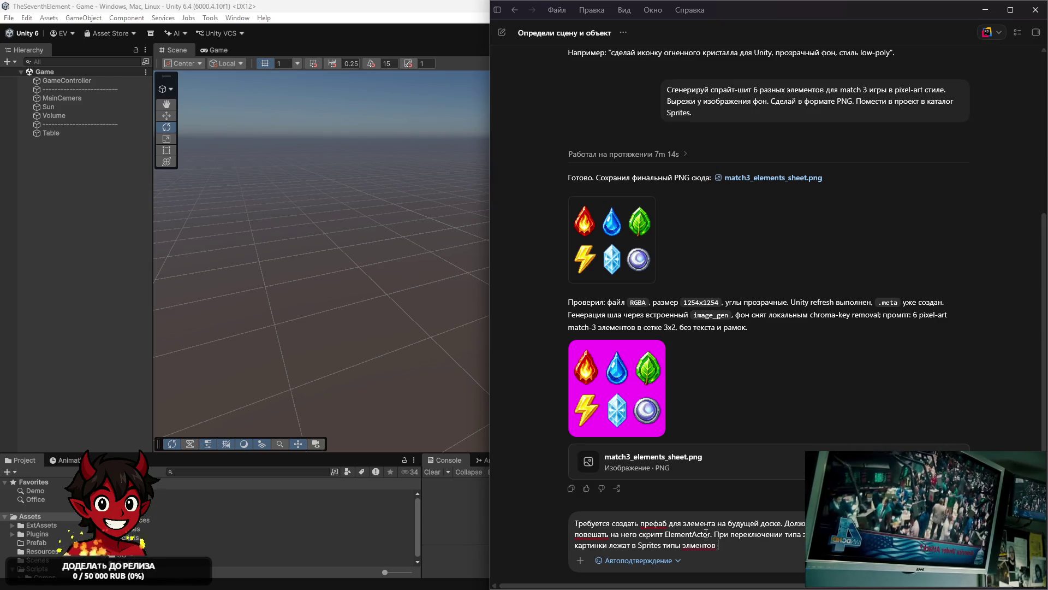
text(найдёшь в е)
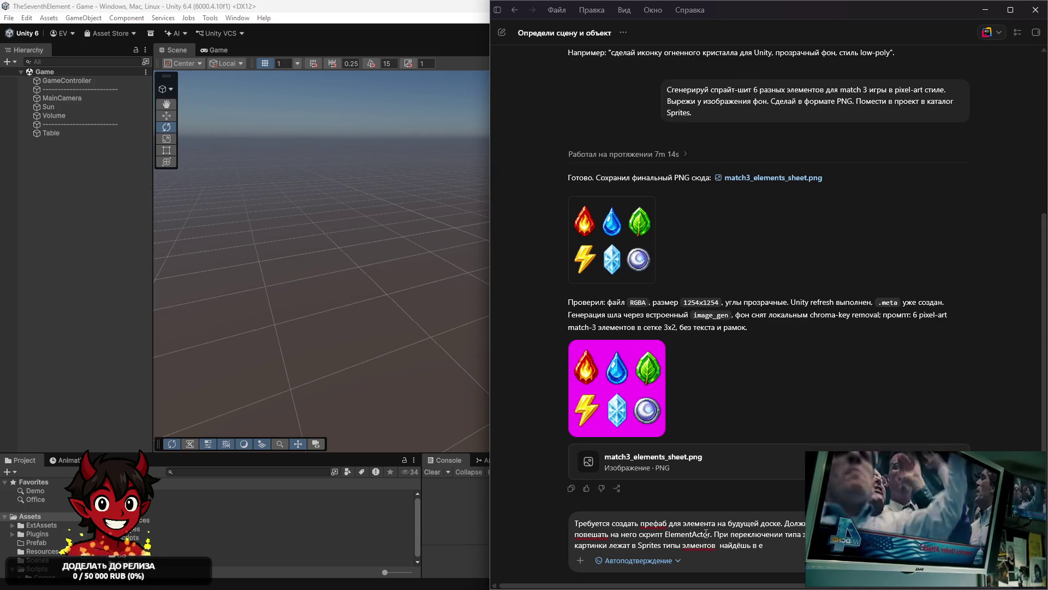
key(BackSpace)
text(соответствую)
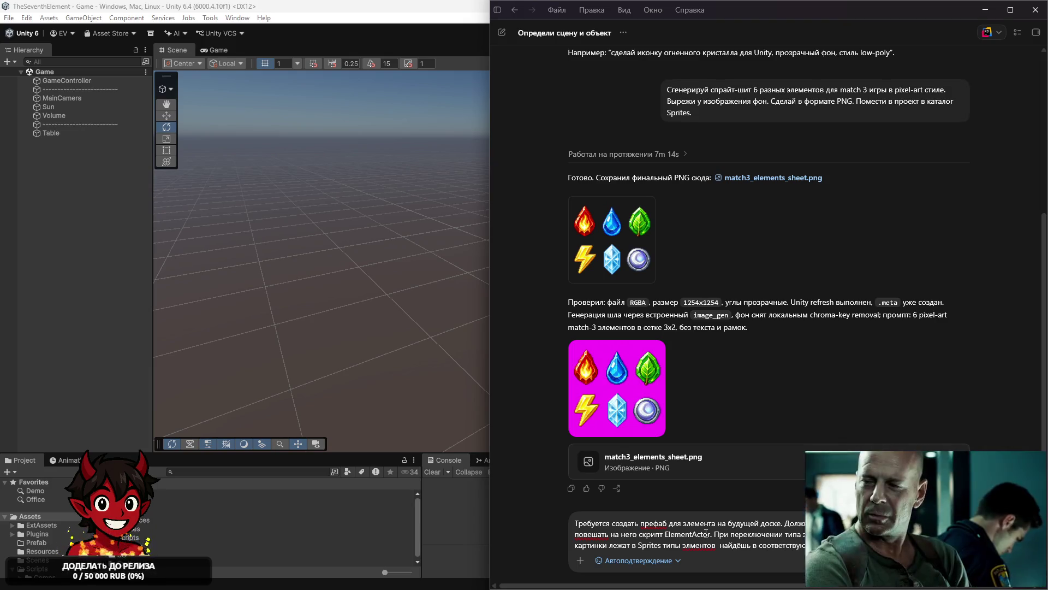
key(Return)
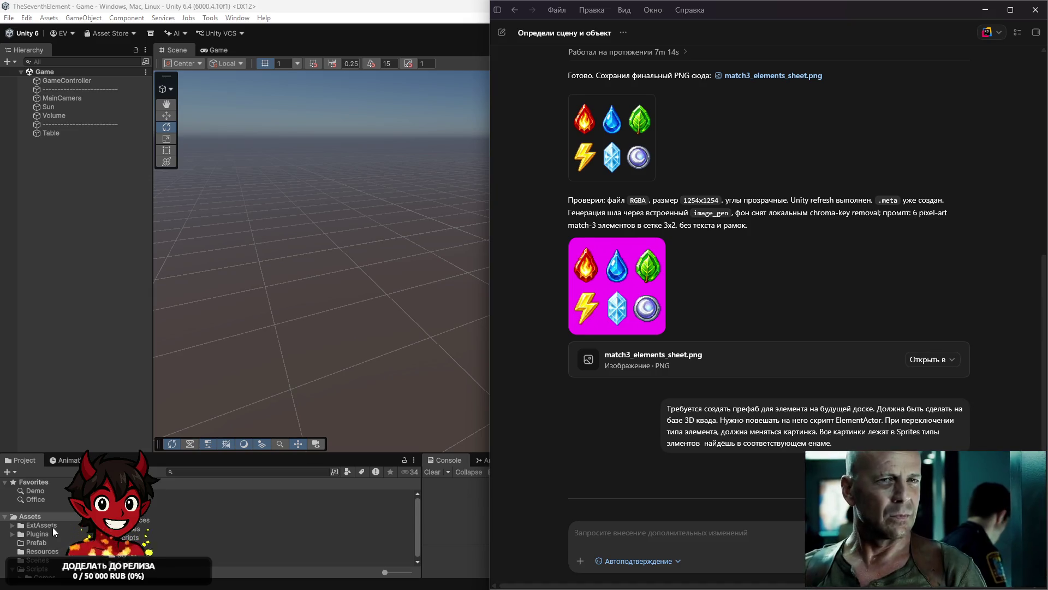
Create a new Materials folder under Assets in the Project panel
right_click(49, 516)
mouse_move(142, 207)
click(256, 204)
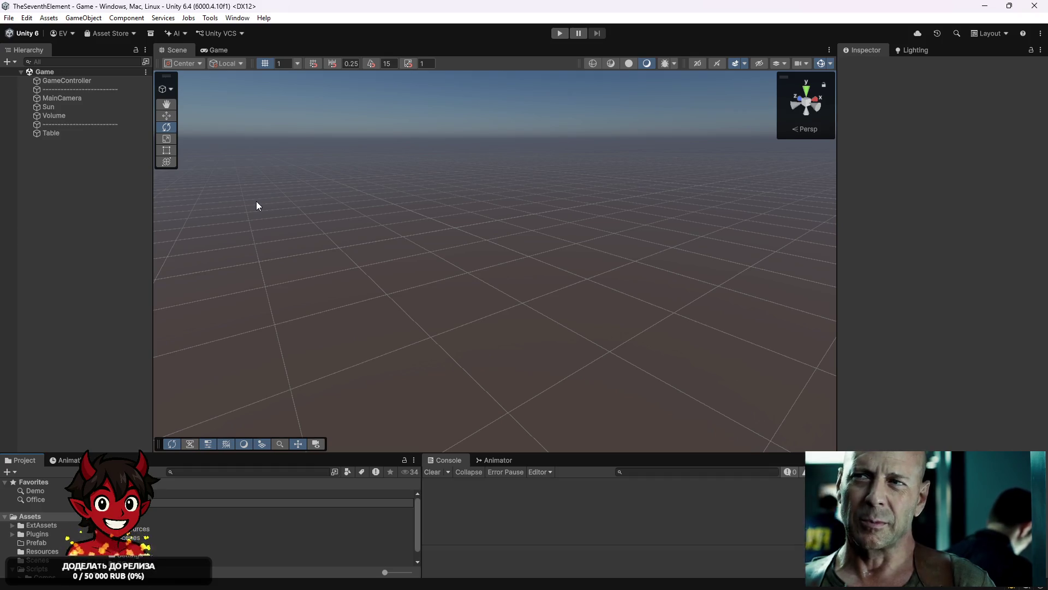
key(Return)
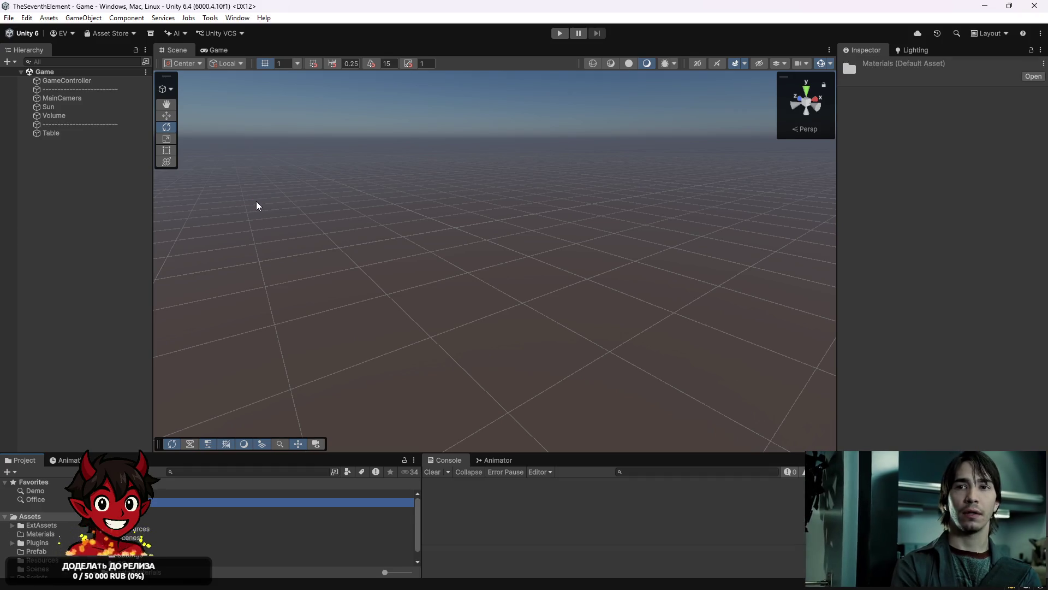
Copy the earlier prefab request in Codex and paste it into the message box again
key(alt+Tab)
mouse_move(834, 443)
mouse_down()
mouse_move(682, 420)
mouse_move(665, 407)
mouse_up()
key(ctrl+c)
click(724, 536)
key(ctrl+v)
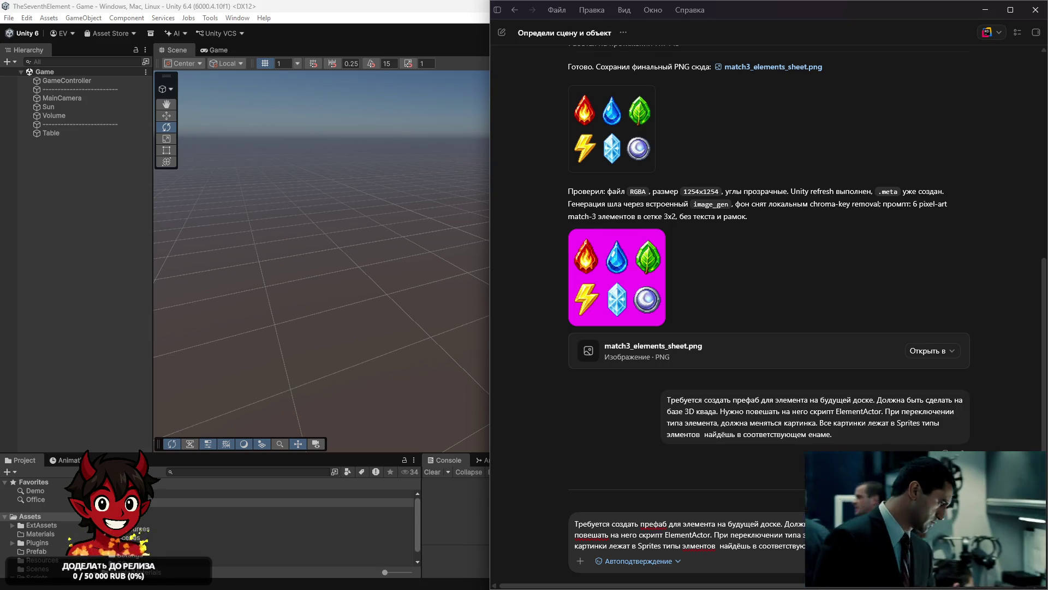
Add a note that materials will be needed and send the revised prefab request
text(п)
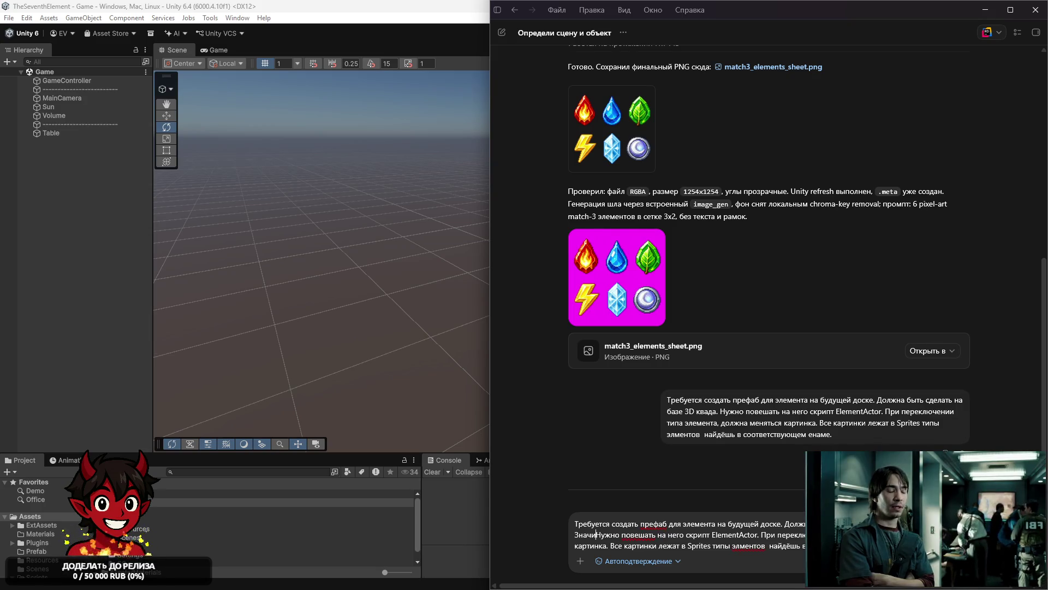
text(отребуются мат)
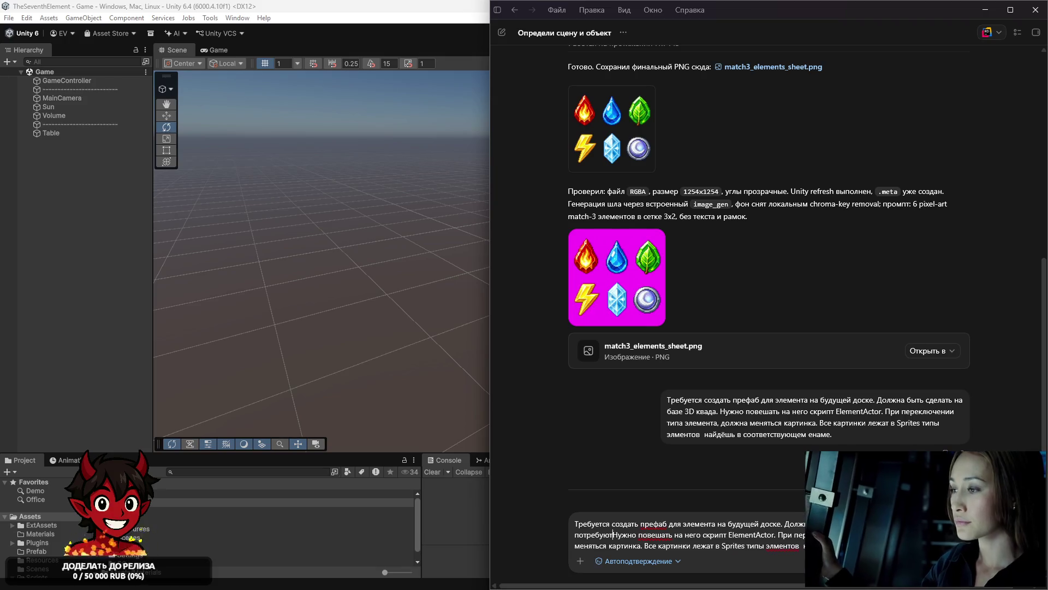
text(ериалы.)
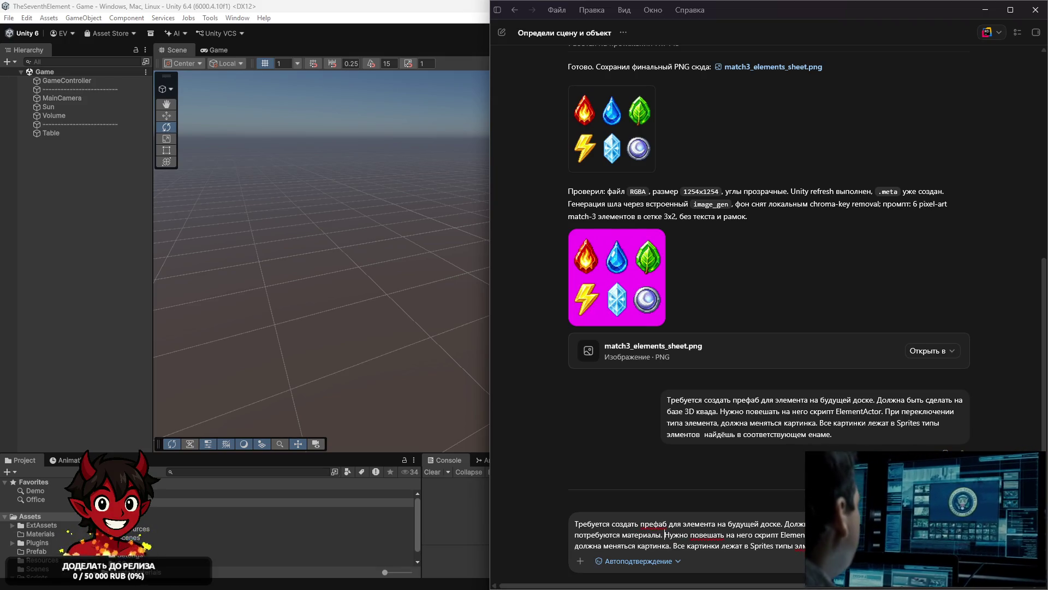
key(Return)
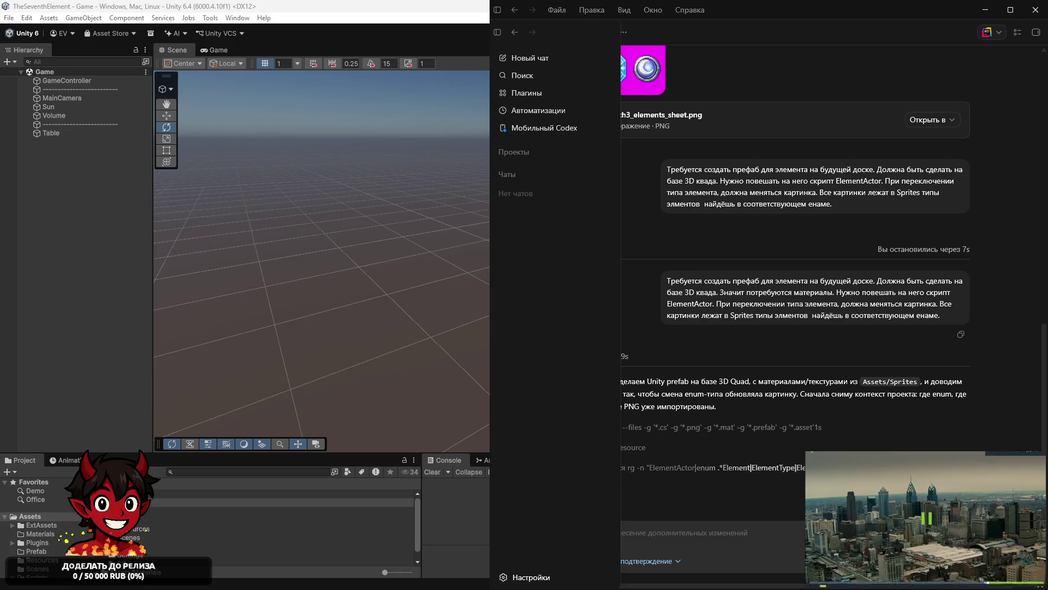
click(927, 518)
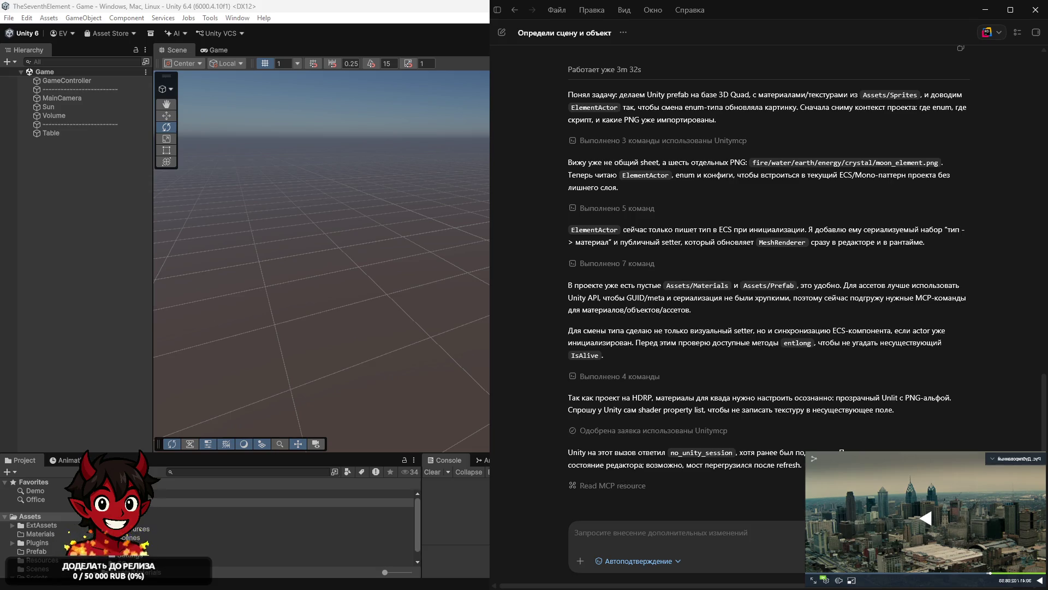
After Codex's no_unity_session report, bring Unity forward and look through its menus for MCP options
click(238, 10)
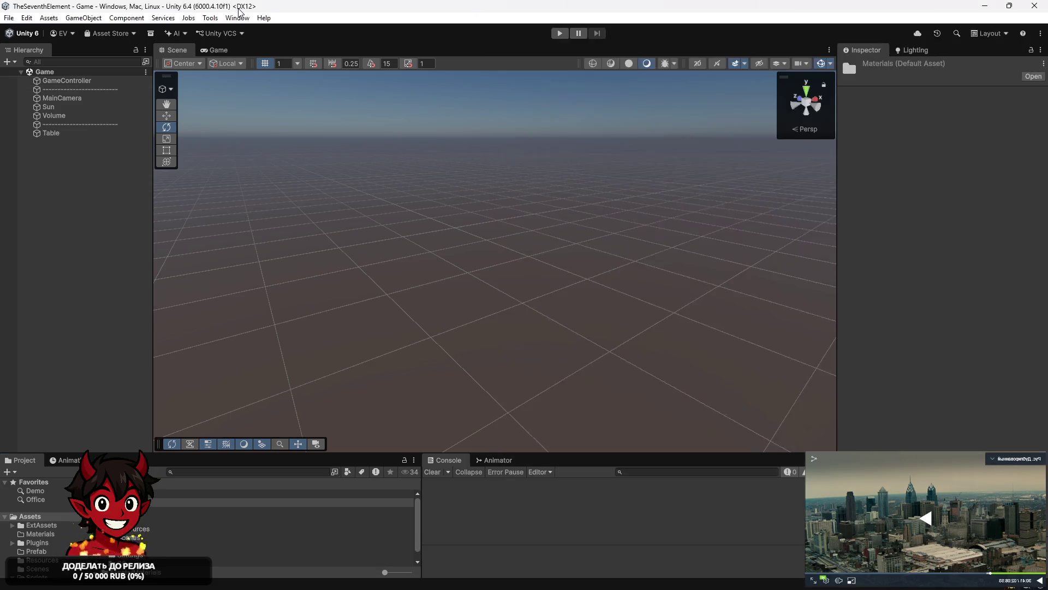
click(218, 21)
Open the MCP For Unity window through Window > MCP For Unity > Toggle MCP Window
mouse_move(261, 60)
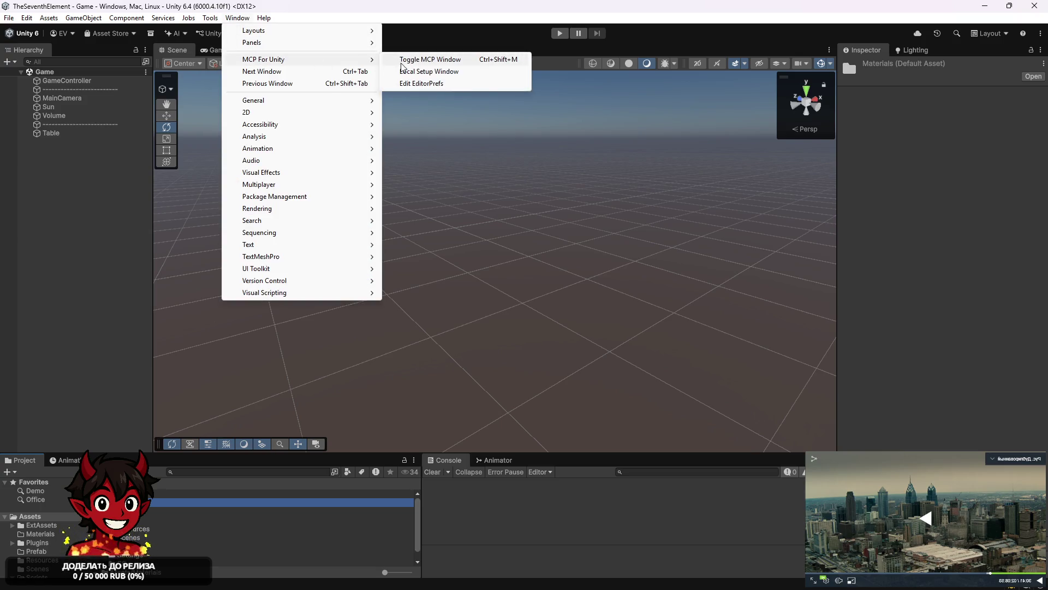
click(416, 60)
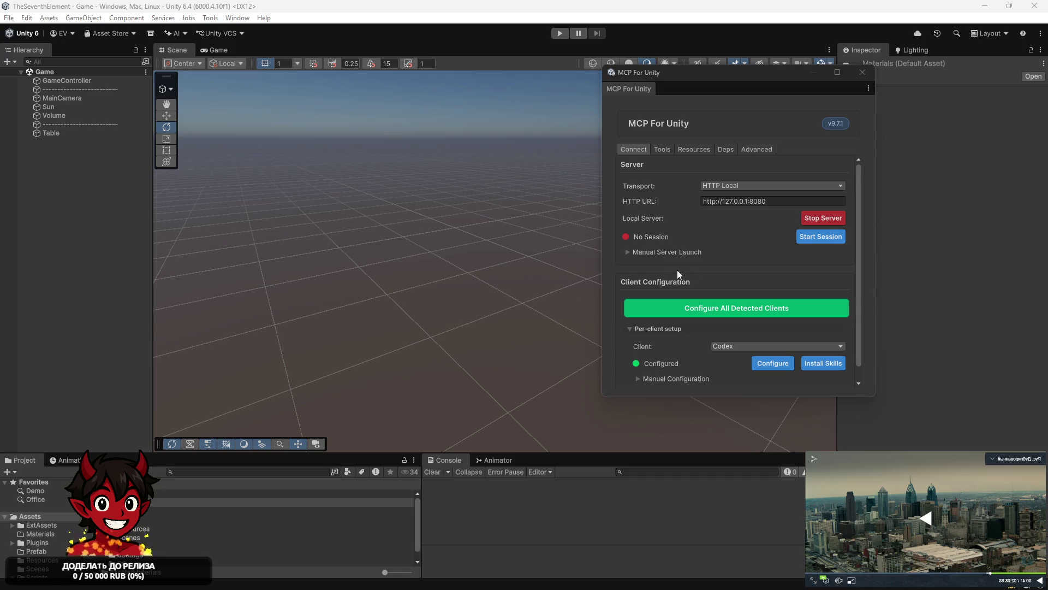
mouse_move(775, 588)
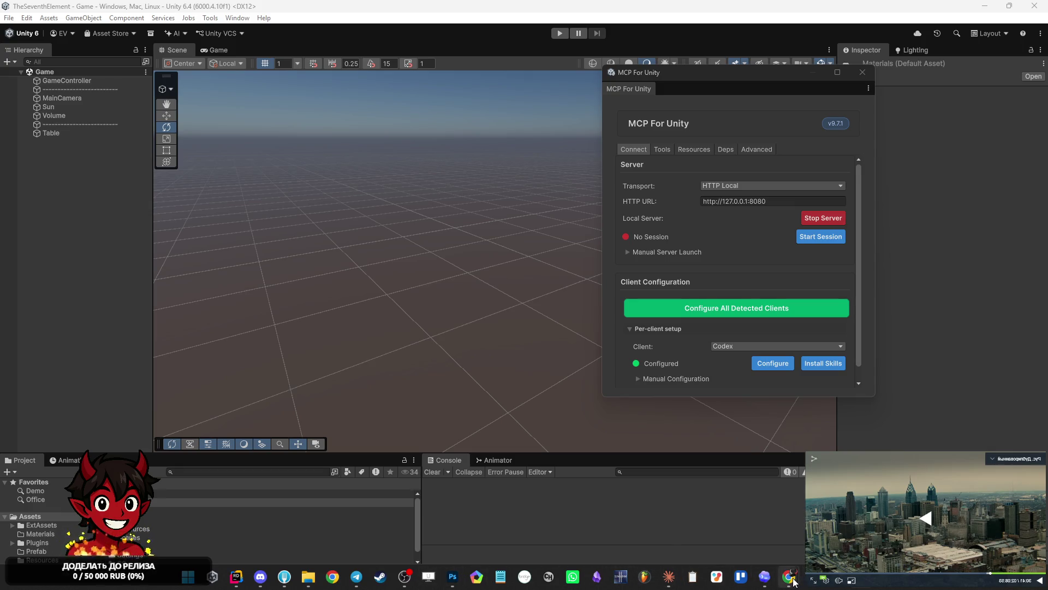
Check the Codex chats and projects list, then return to the Unity editor
click(765, 576)
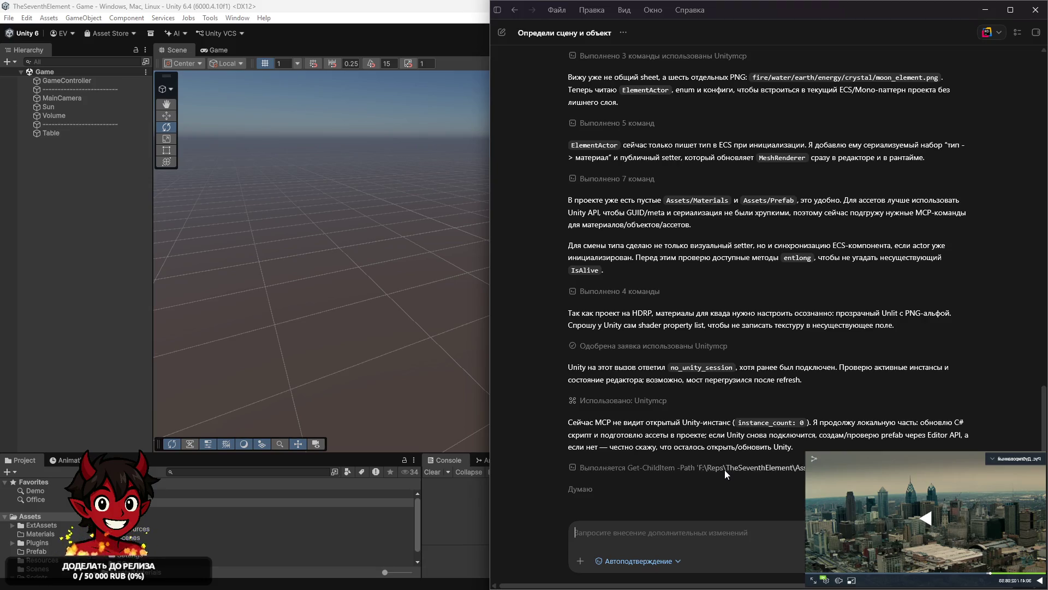
click(497, 10)
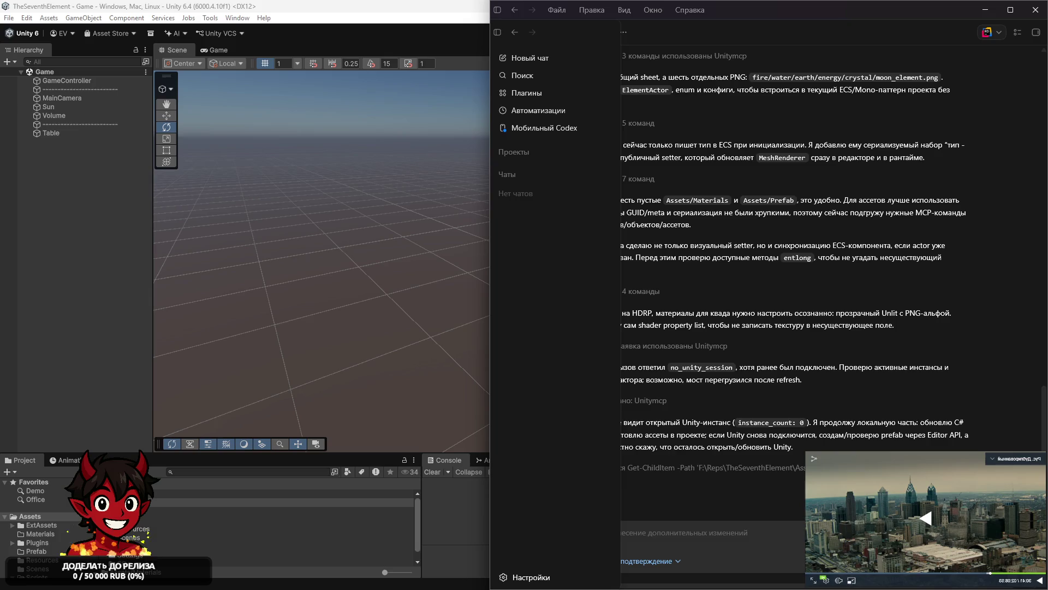
key(alt+Tab)
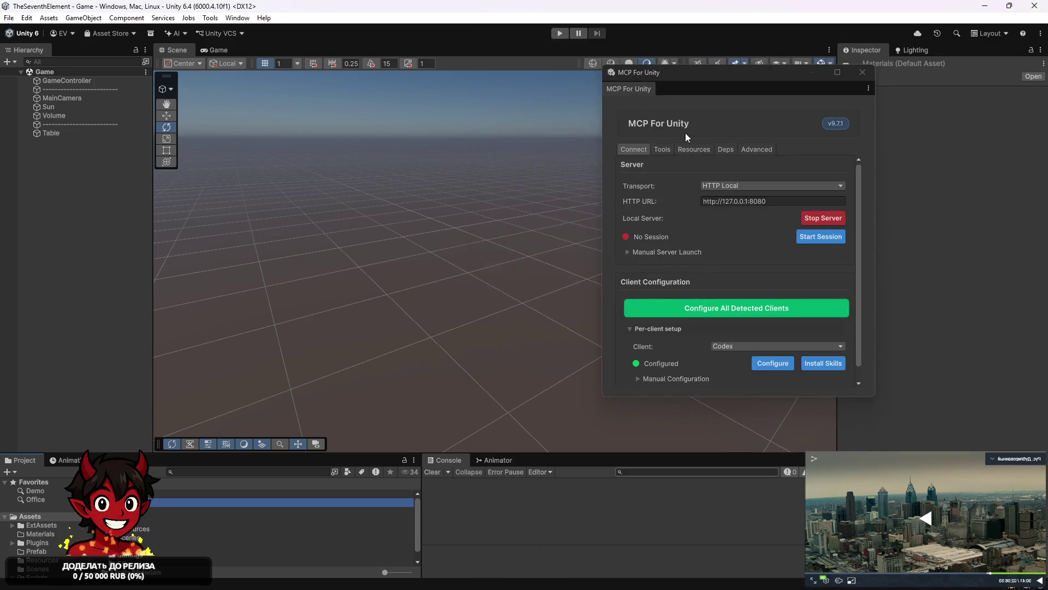
Start the MCP session for TheSeventhElement, check Manual Server Launch, and close the MCP window
click(808, 237)
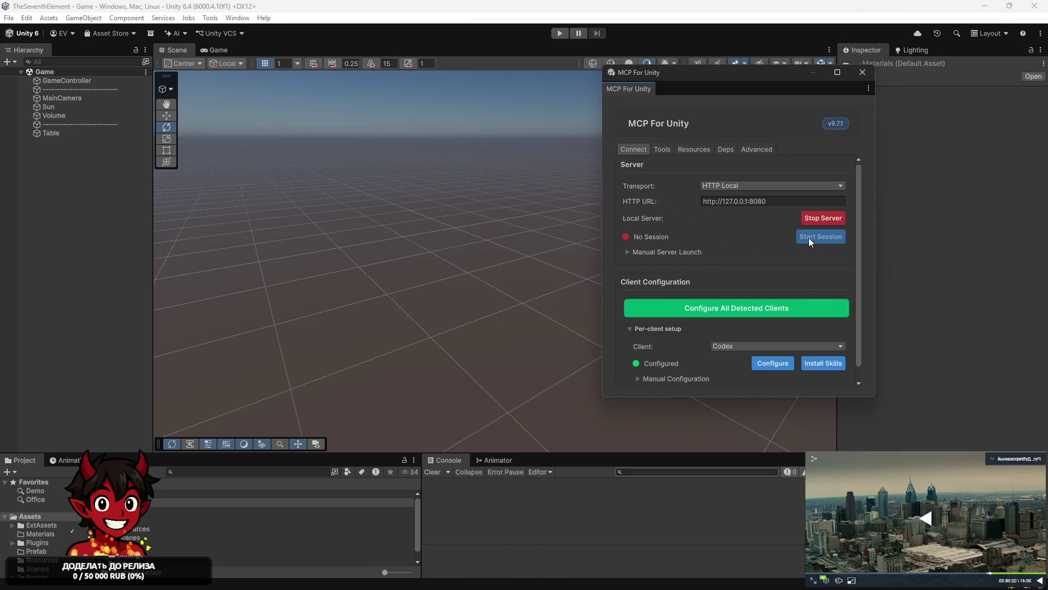
click(625, 254)
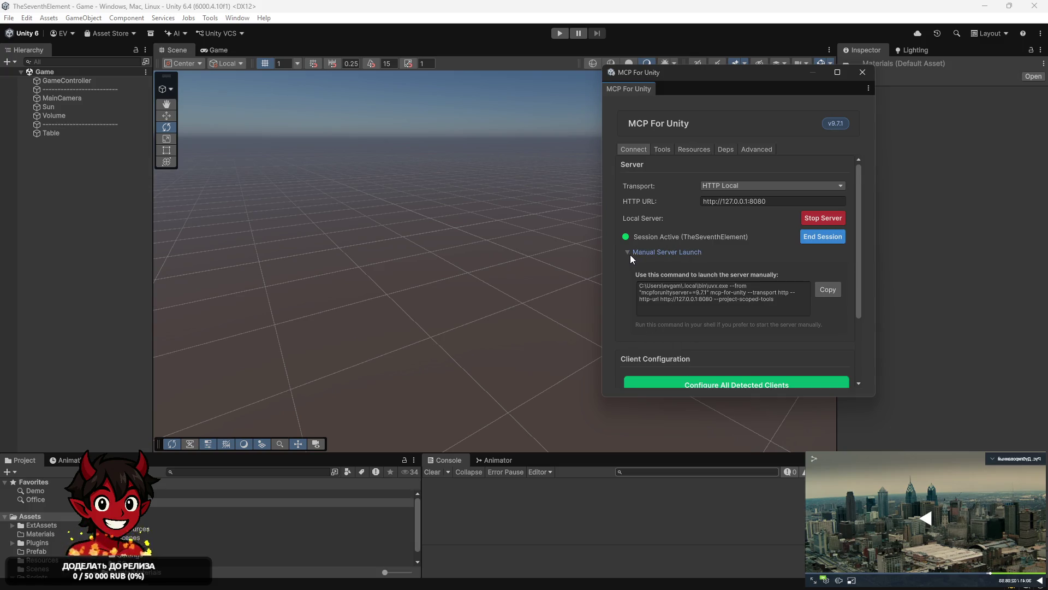
click(630, 254)
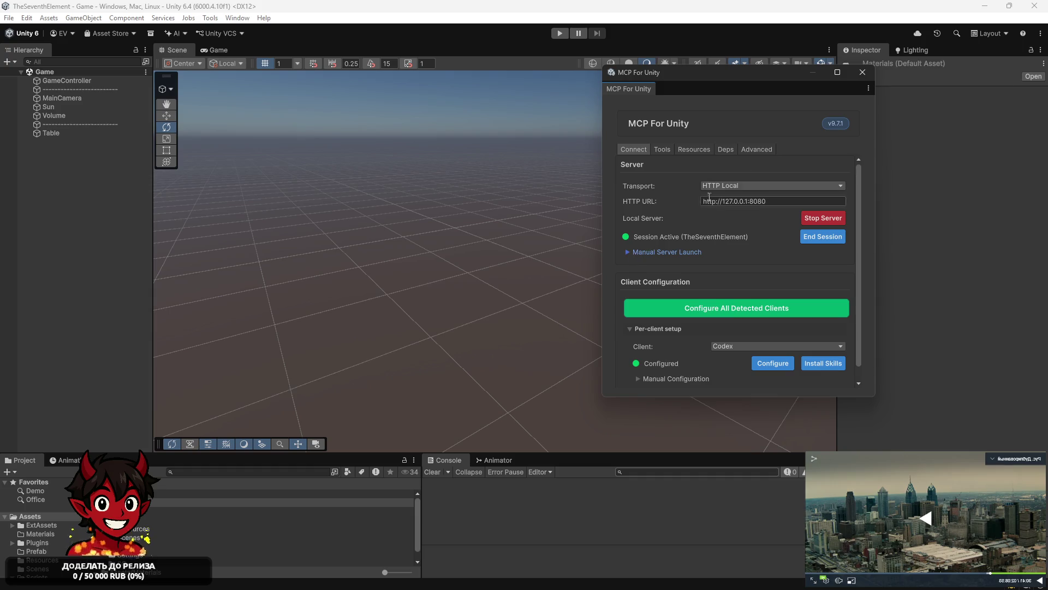
click(862, 73)
mouse_move(695, 586)
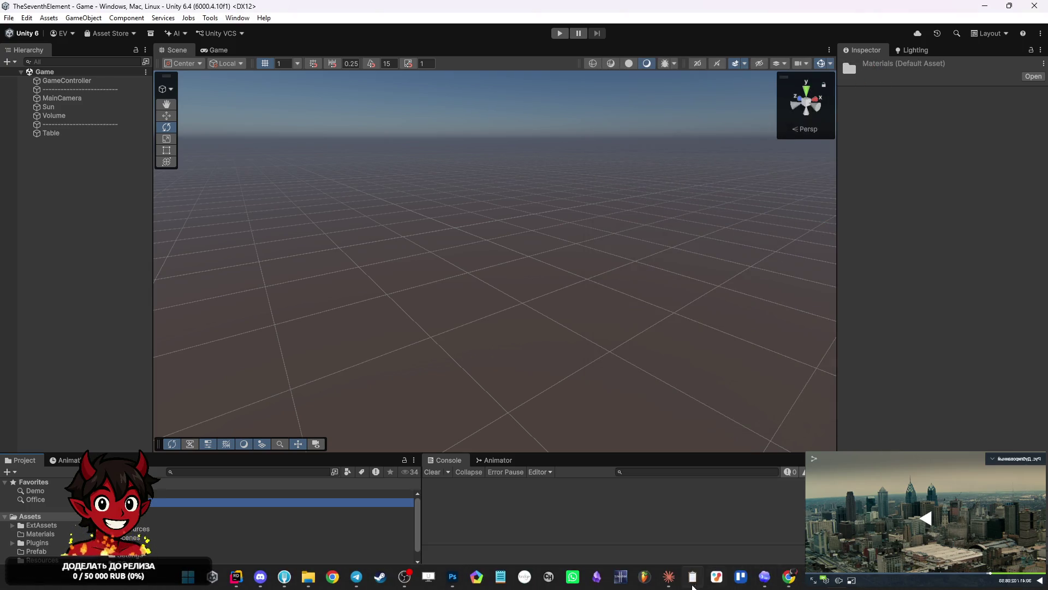
click(669, 577)
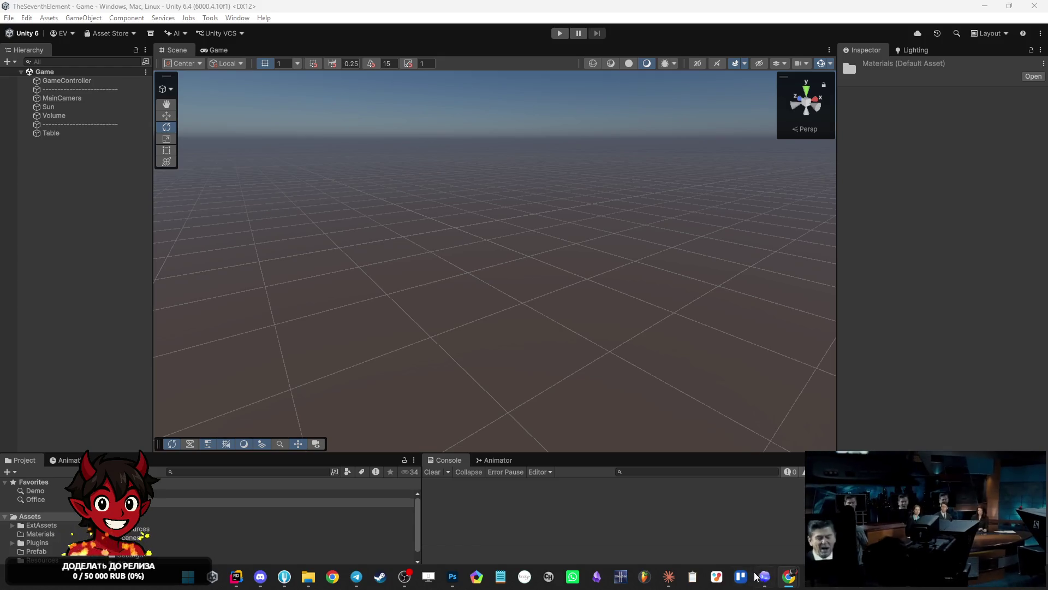
click(716, 576)
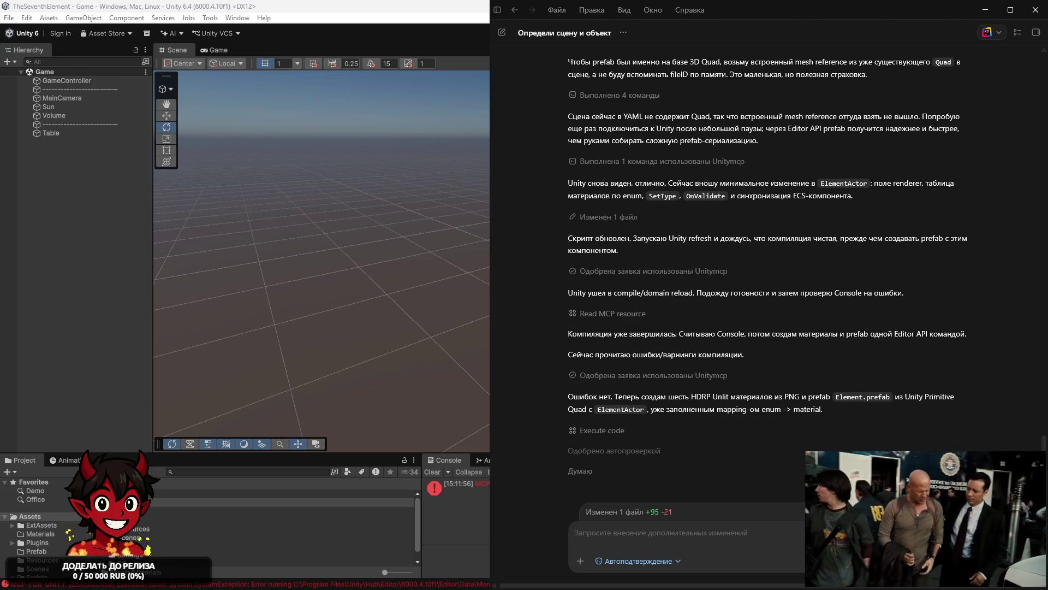
Show the ExecuteCode Console error, a mono.exe file-name-too-long failure
mouse_move(523, 507)
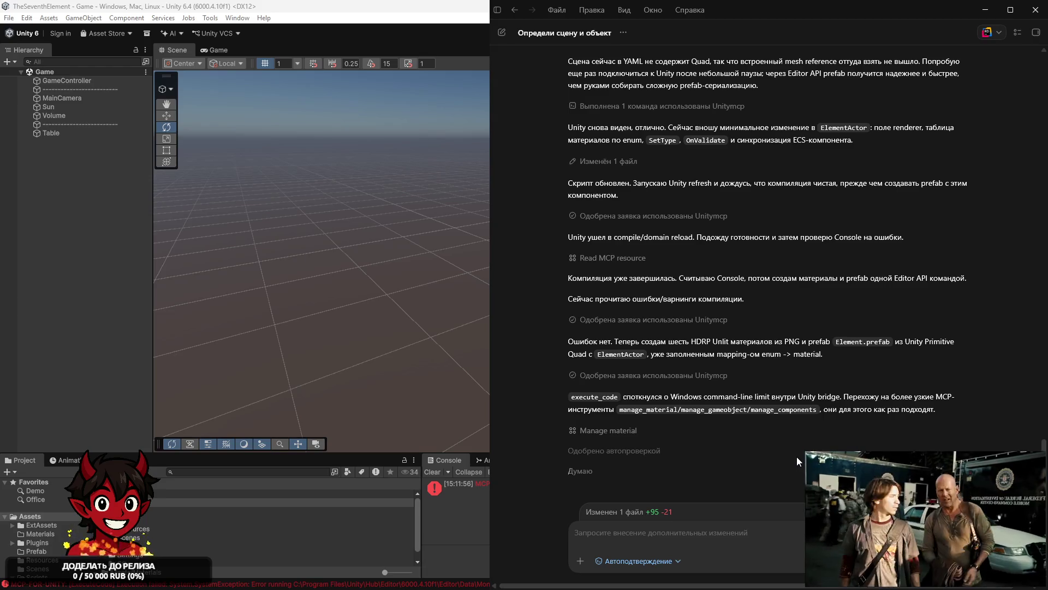
mouse_move(470, 497)
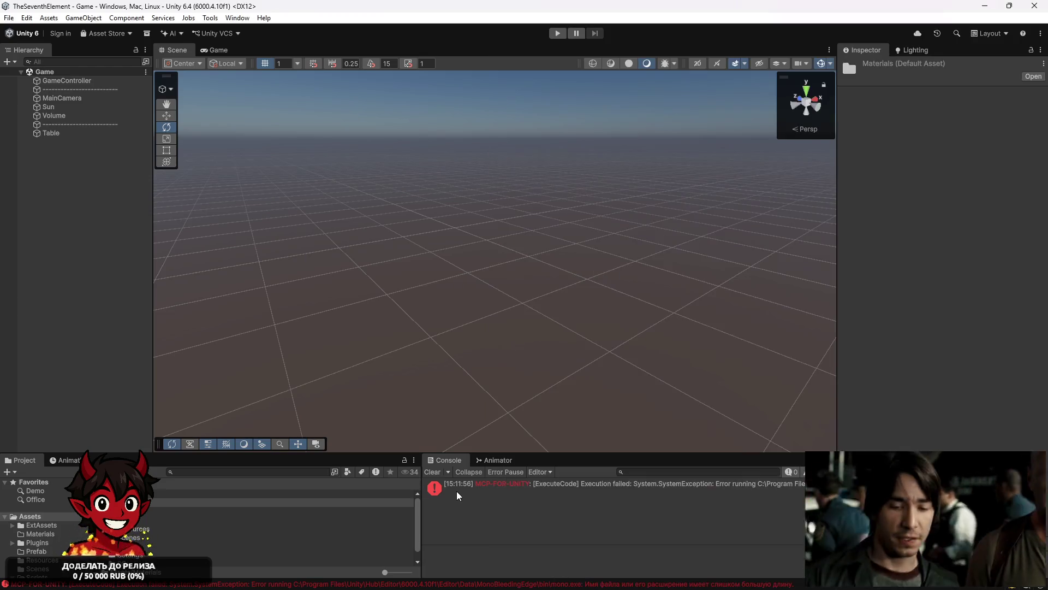
click(456, 490)
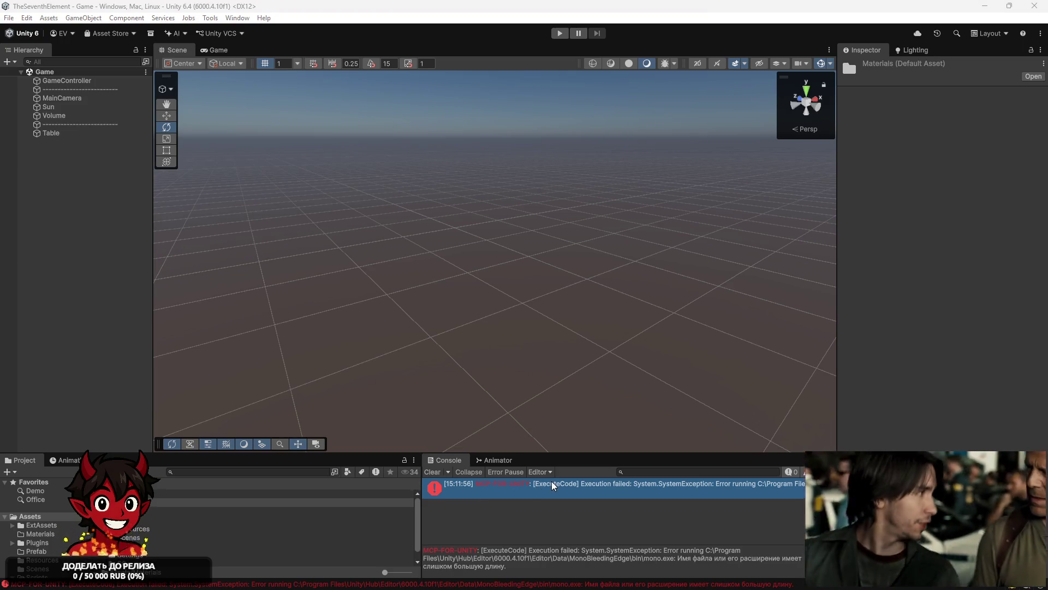
Return to the Codex chat while the agent builds Element.prefab and six element materials
key(alt+Tab)
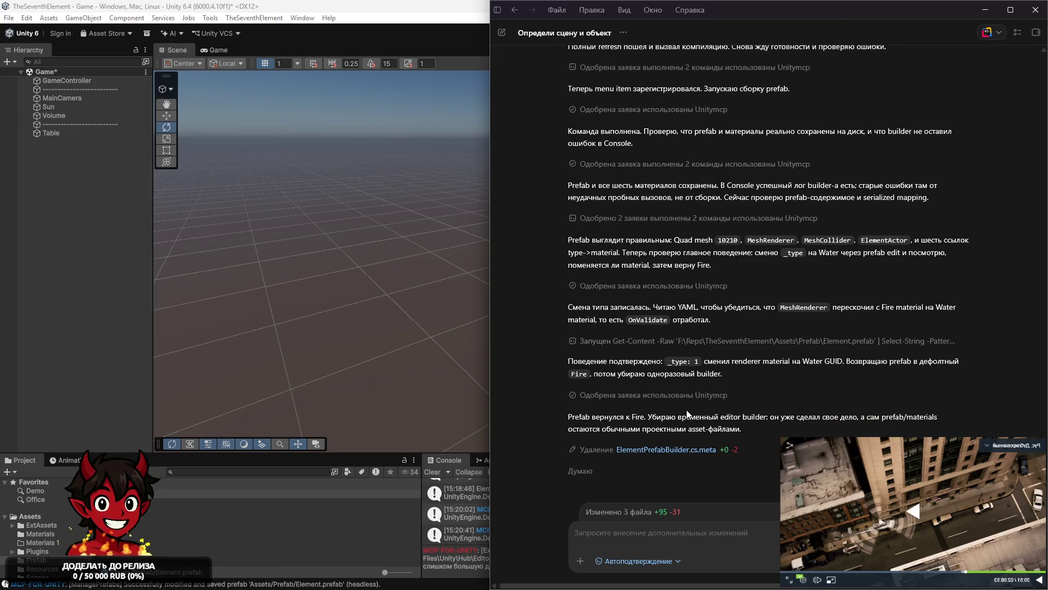
Clear stray text from the Codex message box, then view the side panel's 3 changed files
click(722, 536)
text(df)
key(BackSpace)
key(BackSpace)
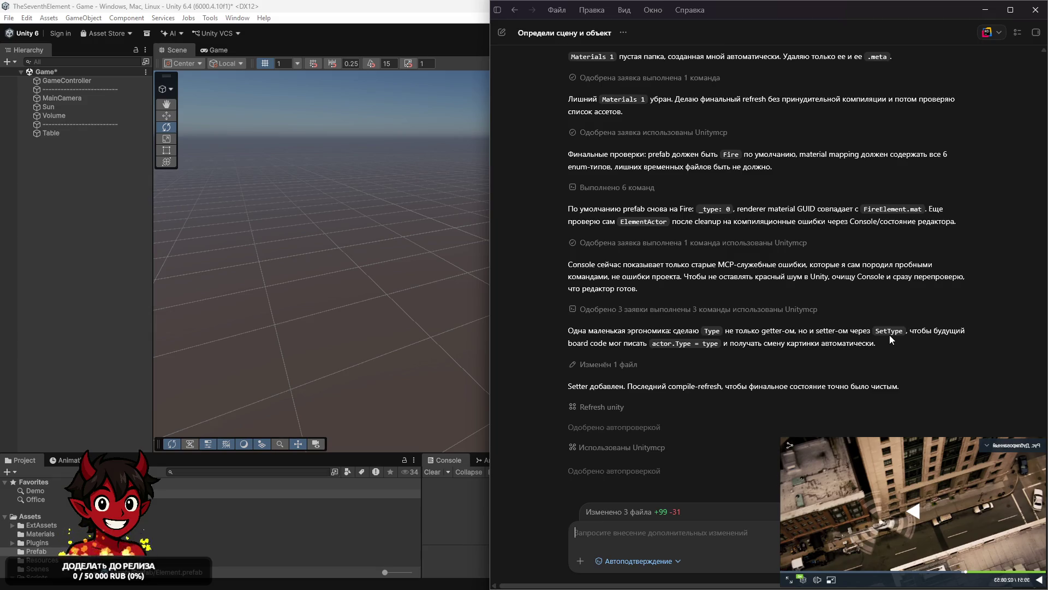
mouse_move(492, 65)
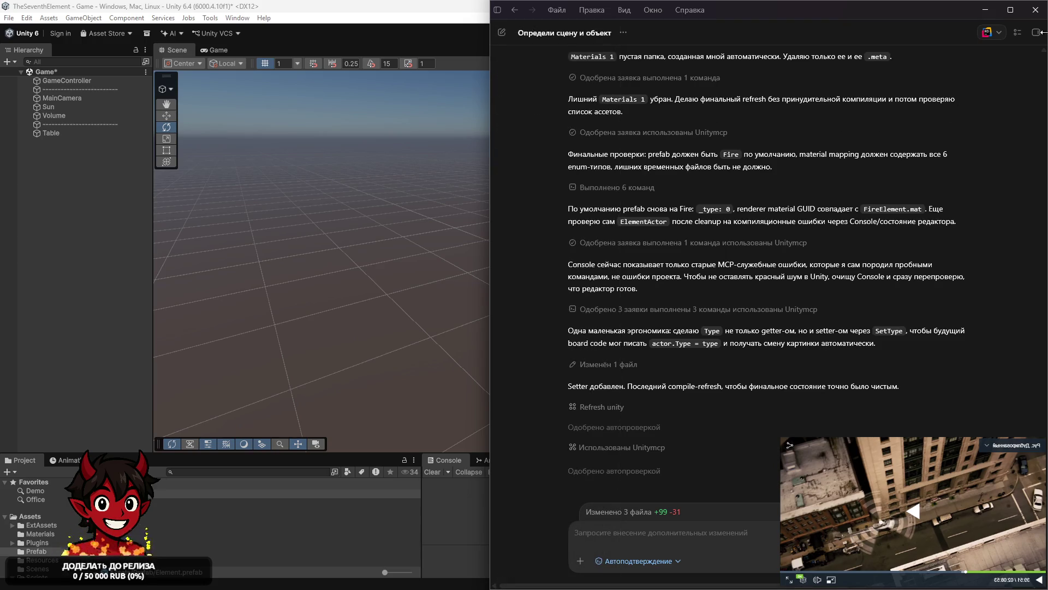
click(1035, 33)
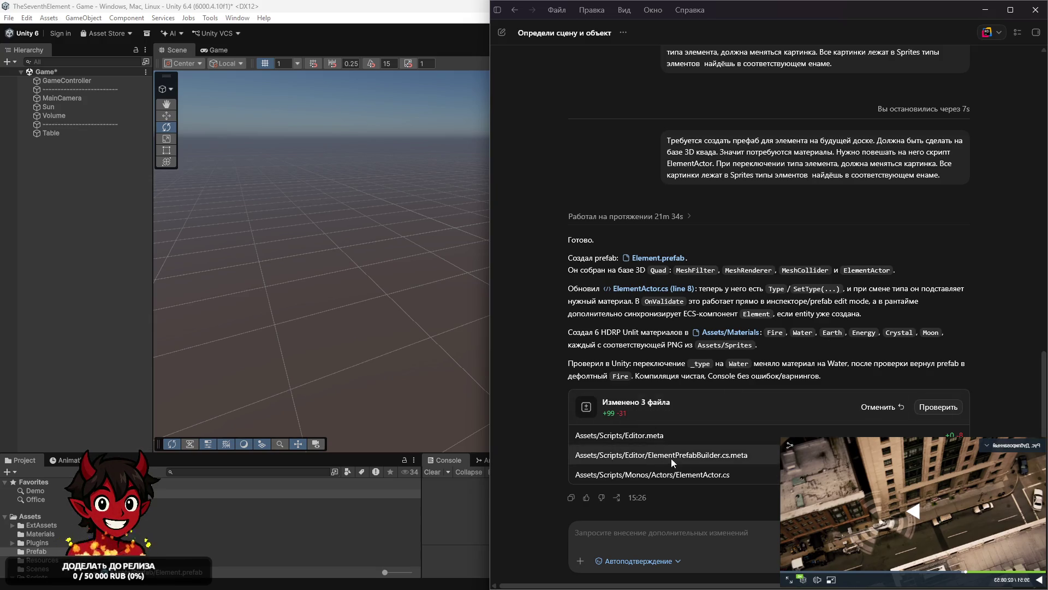
Review the ElementActor.cs diff, then return to Unity showing the reimported Element.prefab
mouse_move(733, 476)
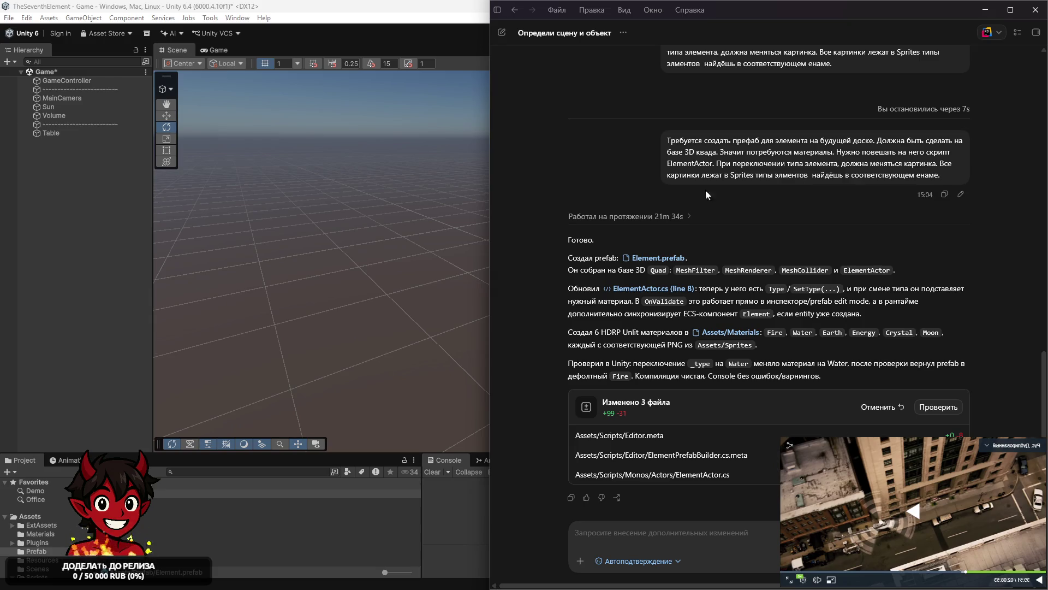
click(66, 309)
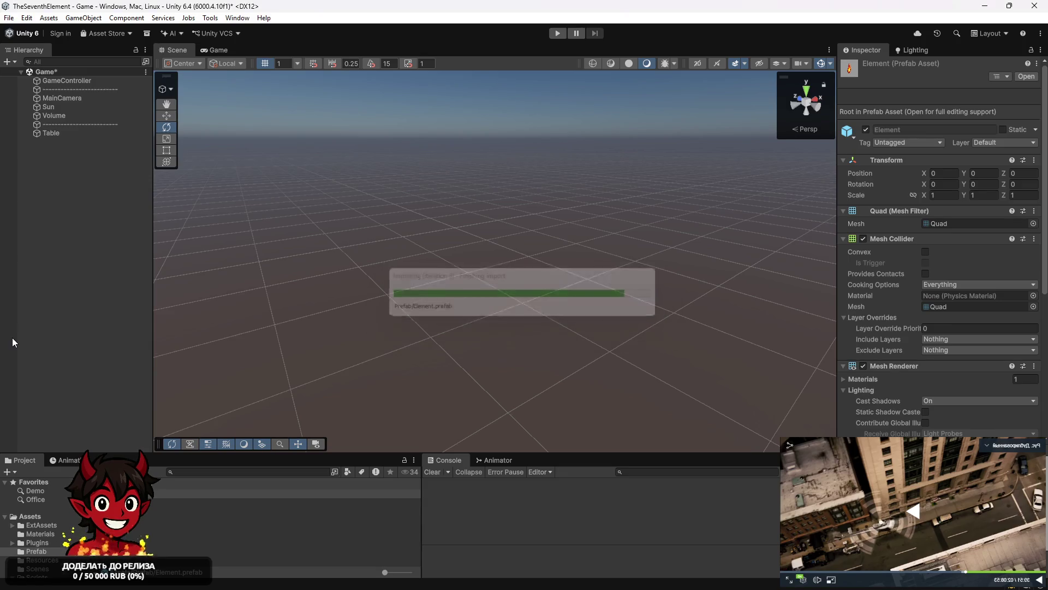
Add the Element prefab as a child of Table and frame it in the scene view
click(55, 143)
drag(118, 288, 54, 132)
key(f)
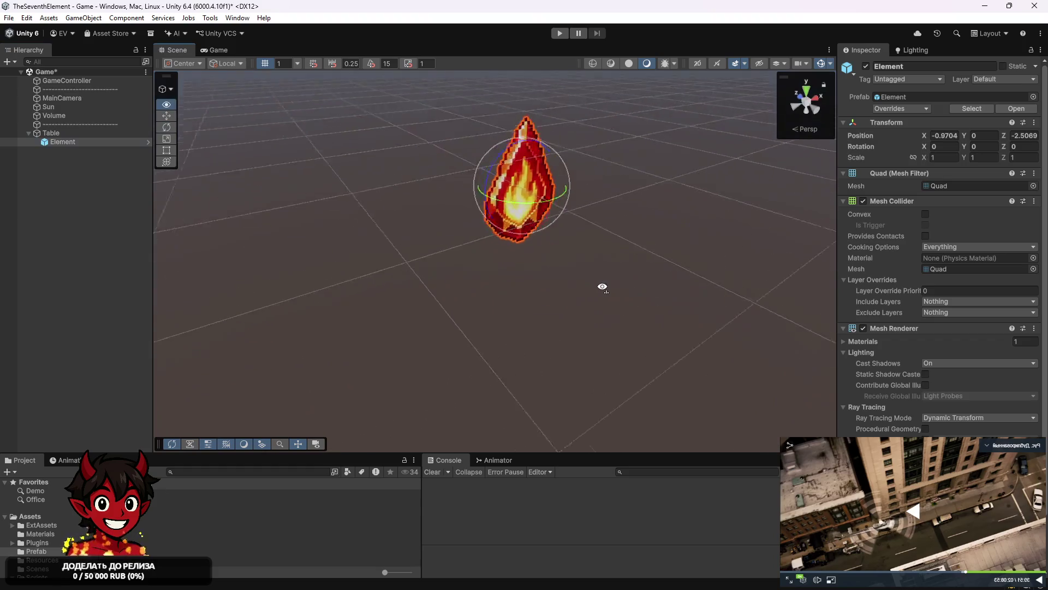
mouse_move(491, 175)
mouse_down()
mouse_move(597, 110)
mouse_move(579, 260)
mouse_move(625, 262)
mouse_up()
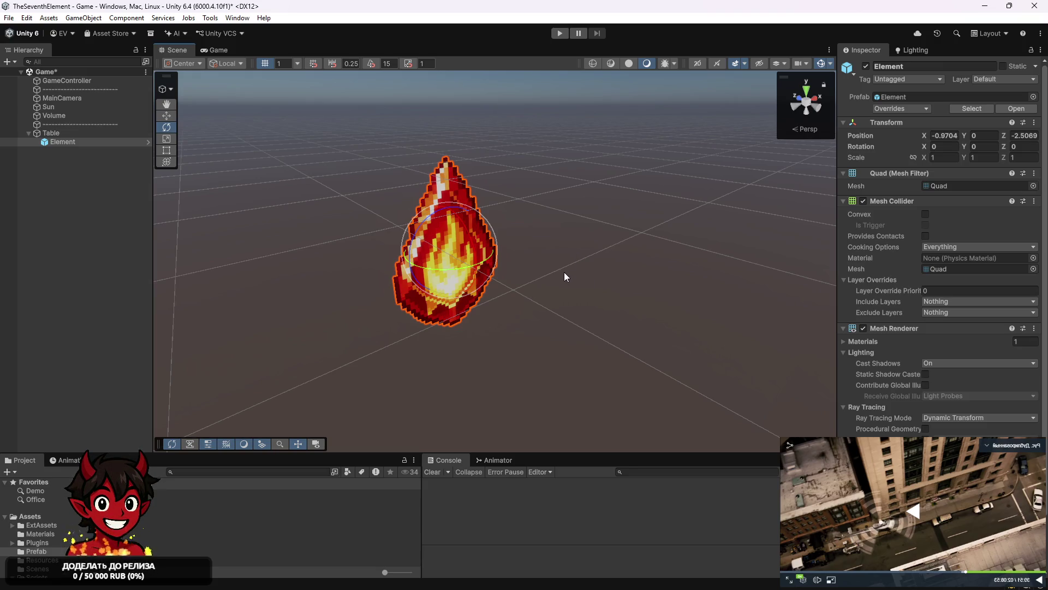
Expand the Mesh Renderer and locate its FireElement material among the project assets
scroll(854, 267, down, 3)
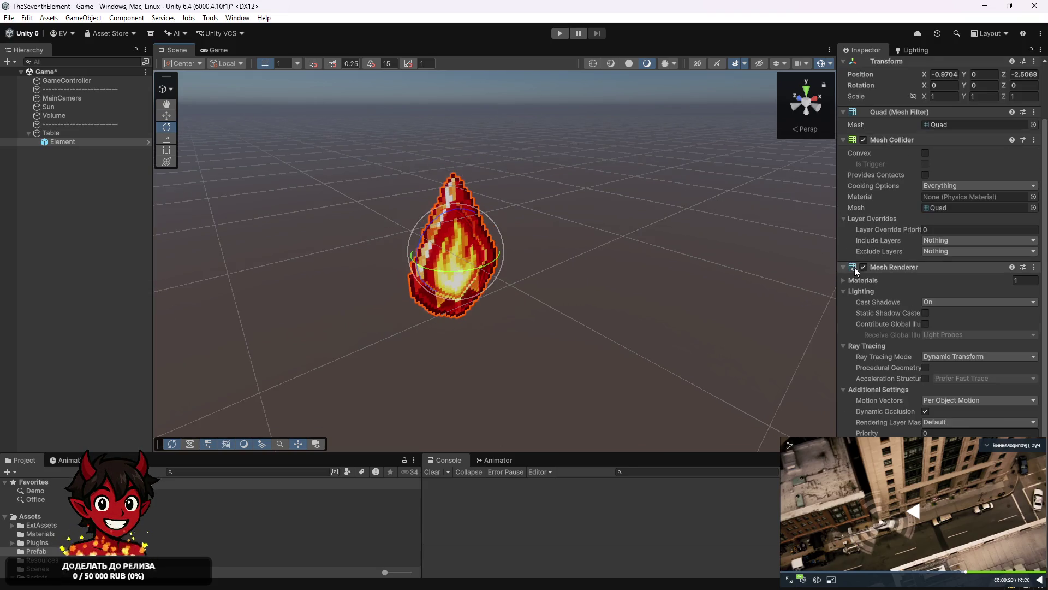
click(899, 269)
click(872, 294)
click(931, 321)
Select all six element materials and switch their shader to HDRP > Lit
click(166, 537)
shift+click(166, 494)
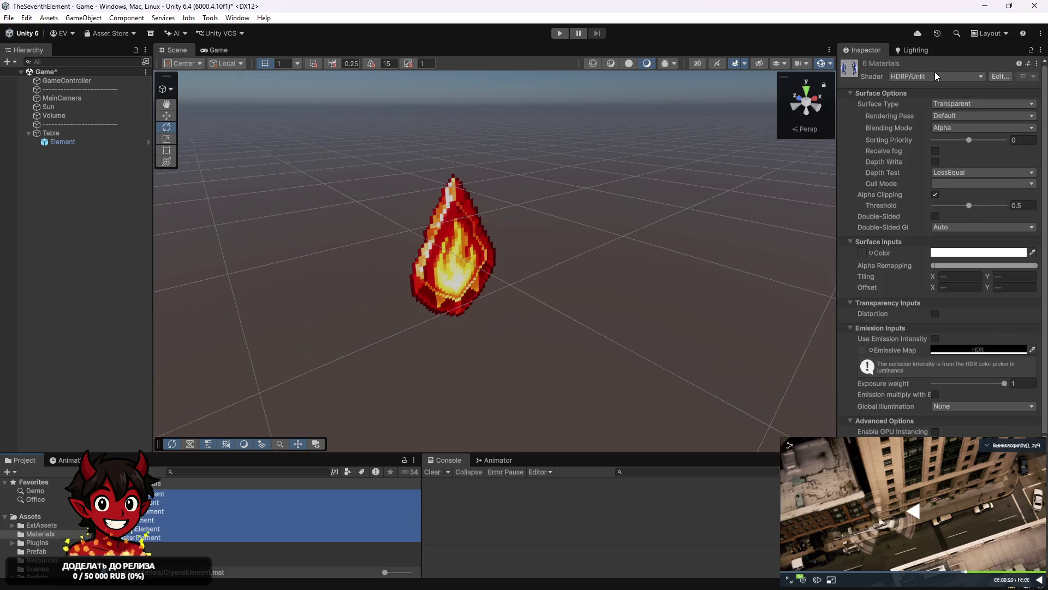
scroll(920, 233, down, 1)
scroll(913, 246, up, 1)
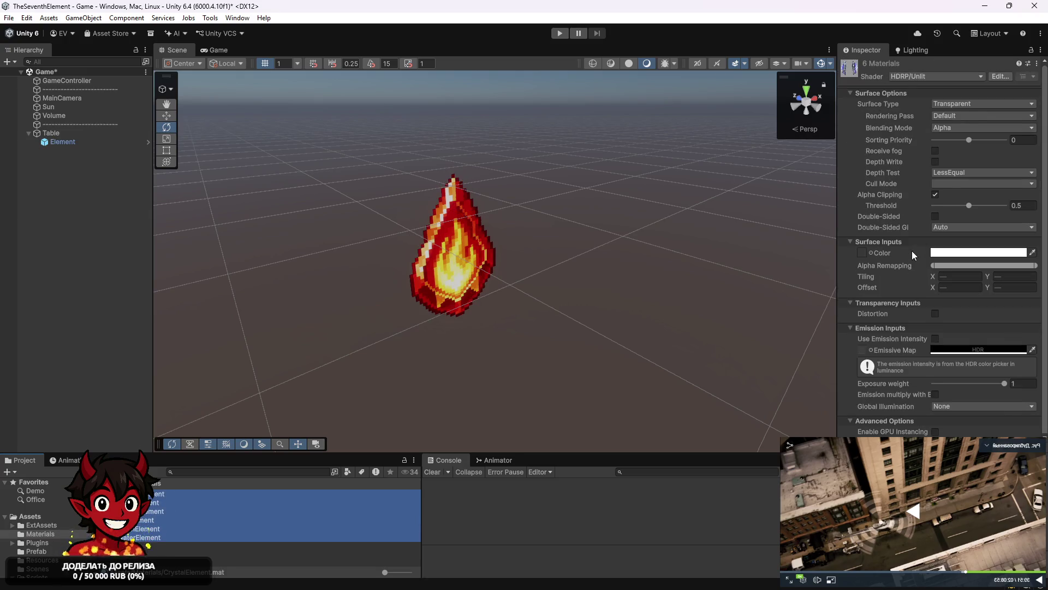
click(930, 79)
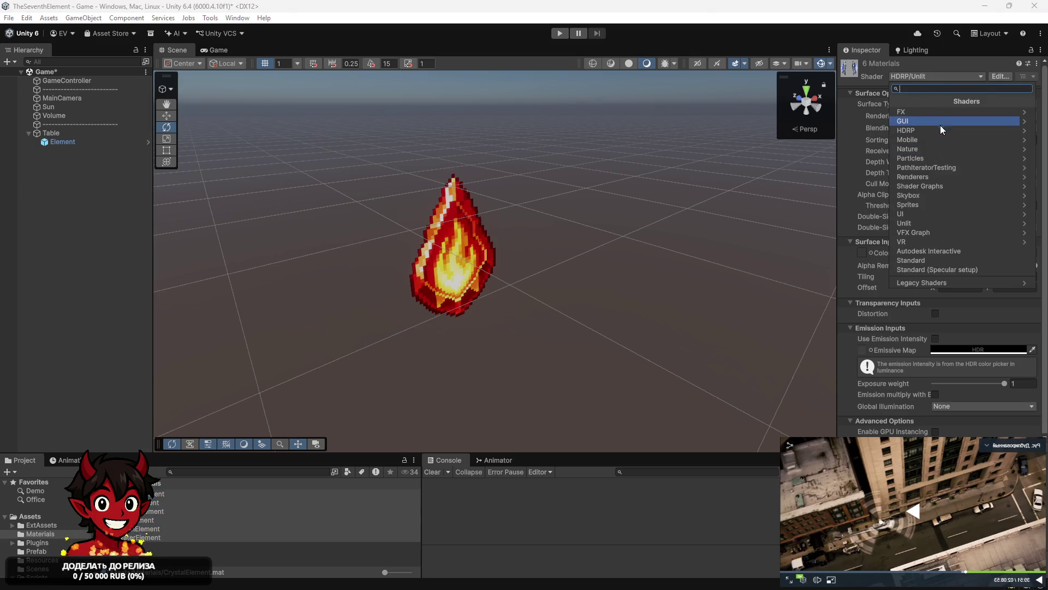
click(954, 176)
click(893, 100)
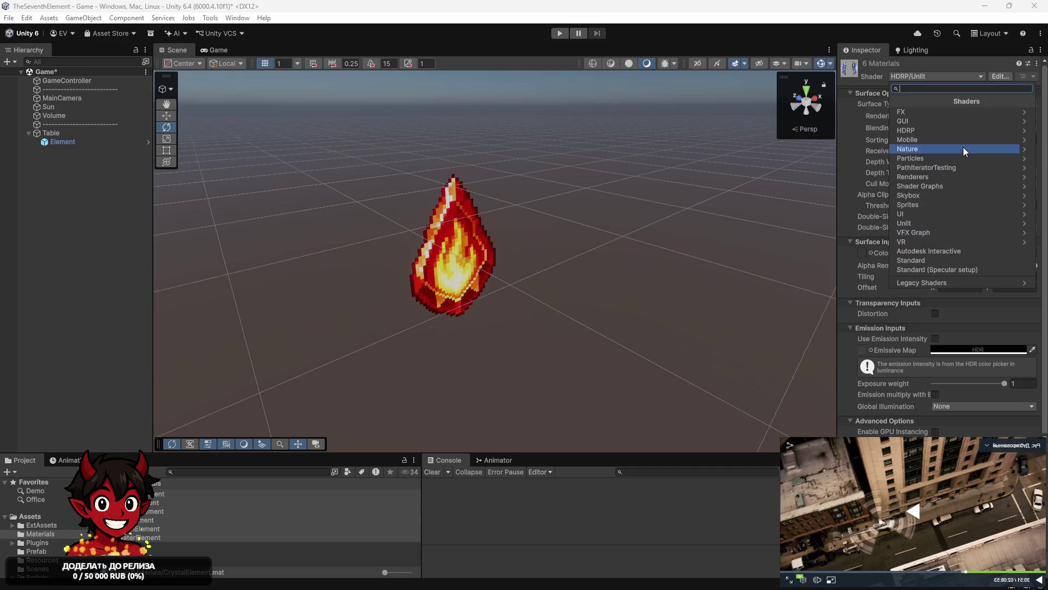
click(970, 128)
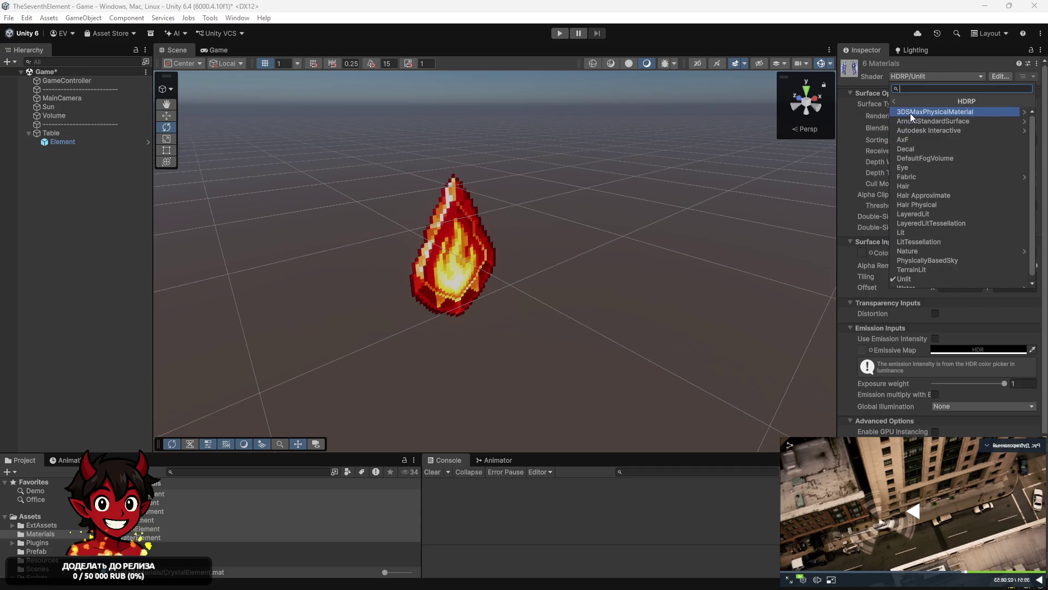
click(915, 228)
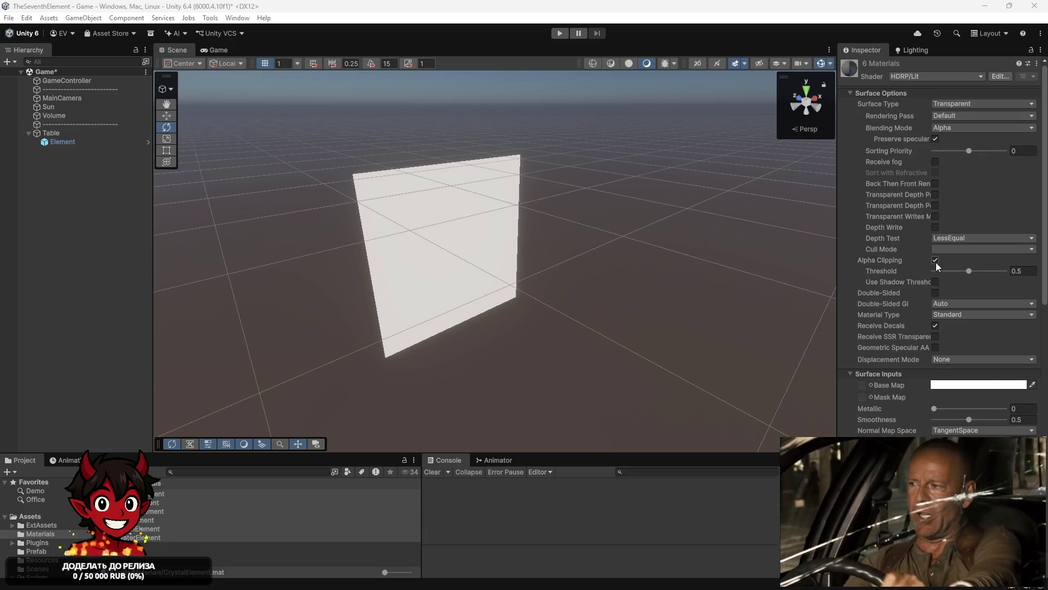
Inspect the resulting white quad up close, then undo back to HDRP/Unlit to restore the fire sprite
mouse_move(599, 262)
mouse_down()
mouse_move(517, 243)
mouse_move(664, 257)
mouse_up()
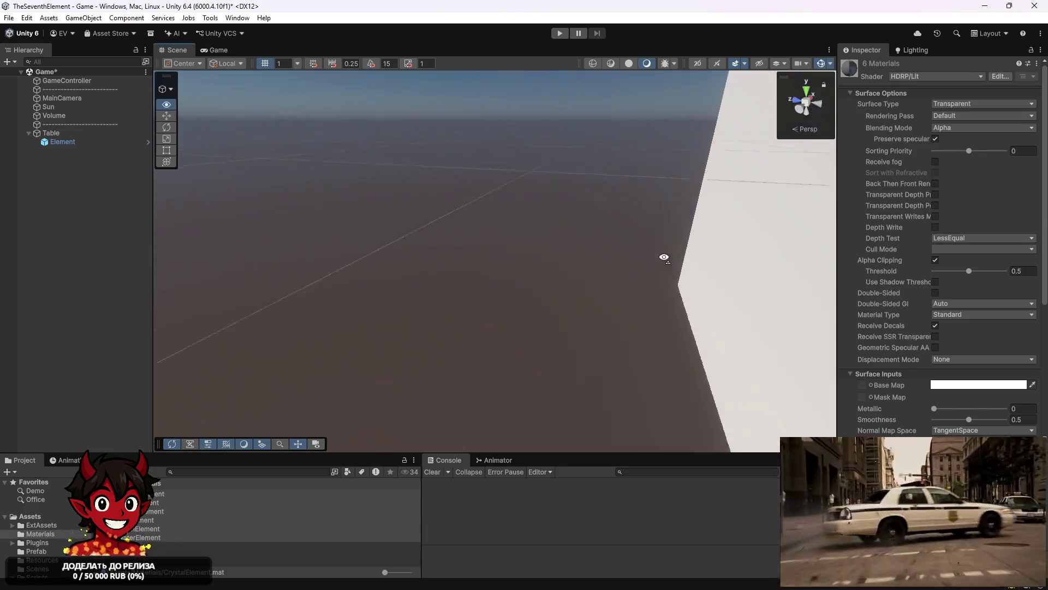
key(f)
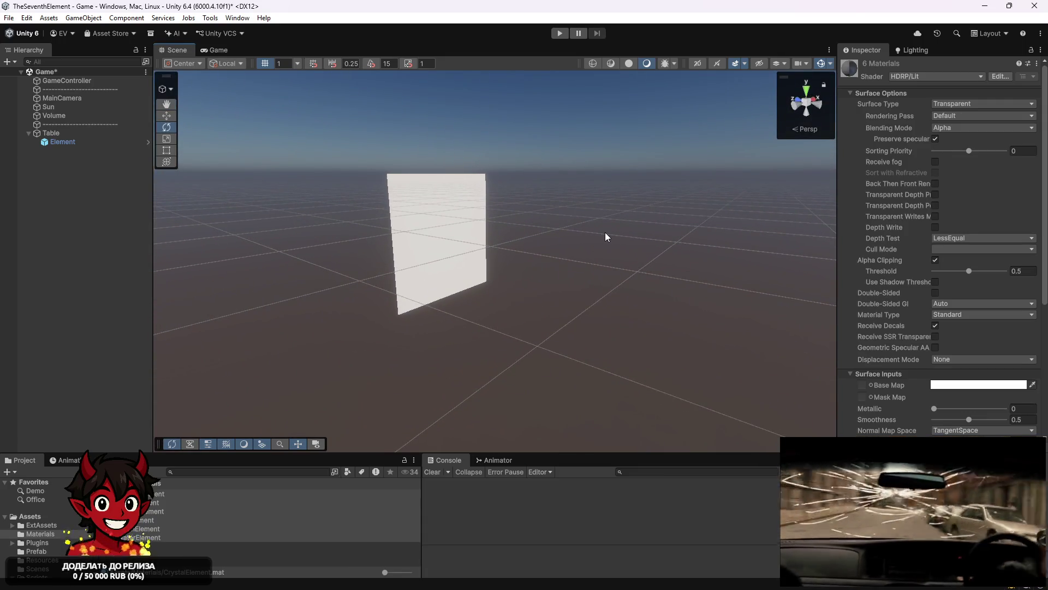
drag(605, 232, 599, 211)
key(f)
scroll(1004, 303, down, 5)
drag(507, 261, 489, 265)
key(ctrl+z)
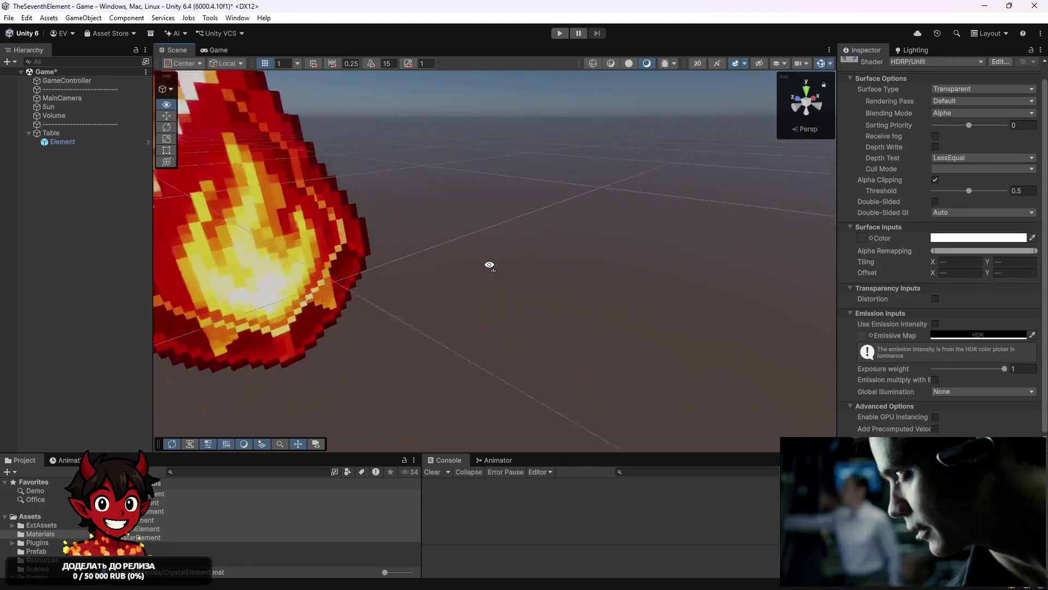
key(f)
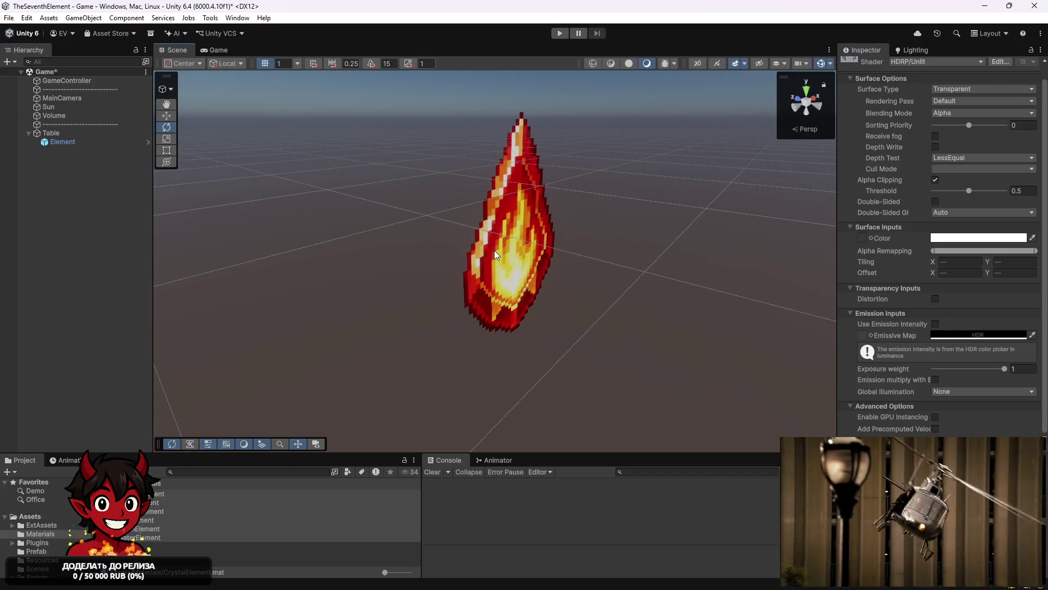
Select the Element under Table and open its prefab for editing
click(588, 230)
click(91, 142)
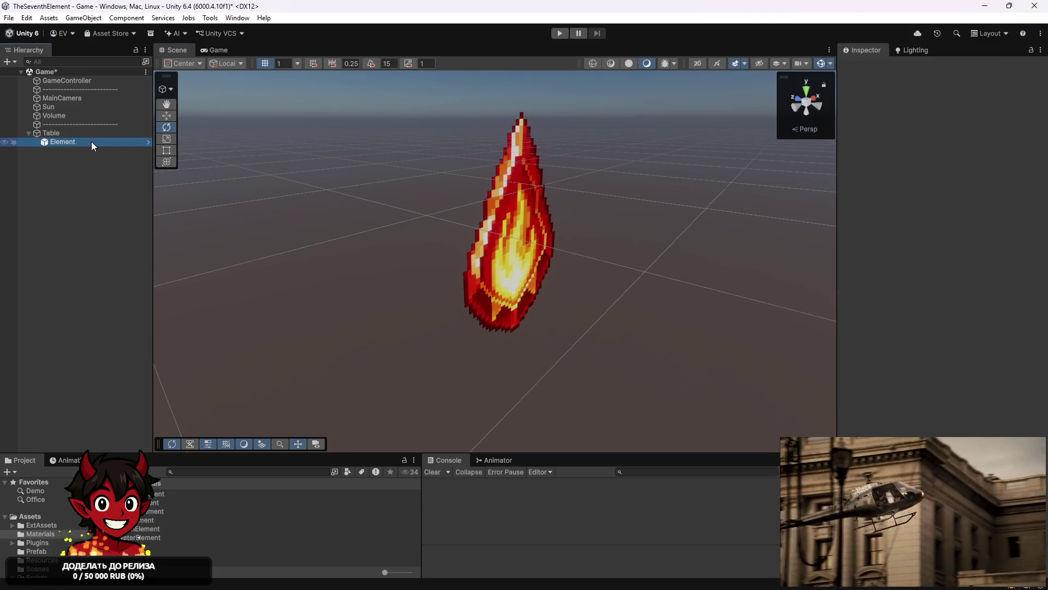
scroll(991, 255, down, 3)
scroll(924, 435, up, 5)
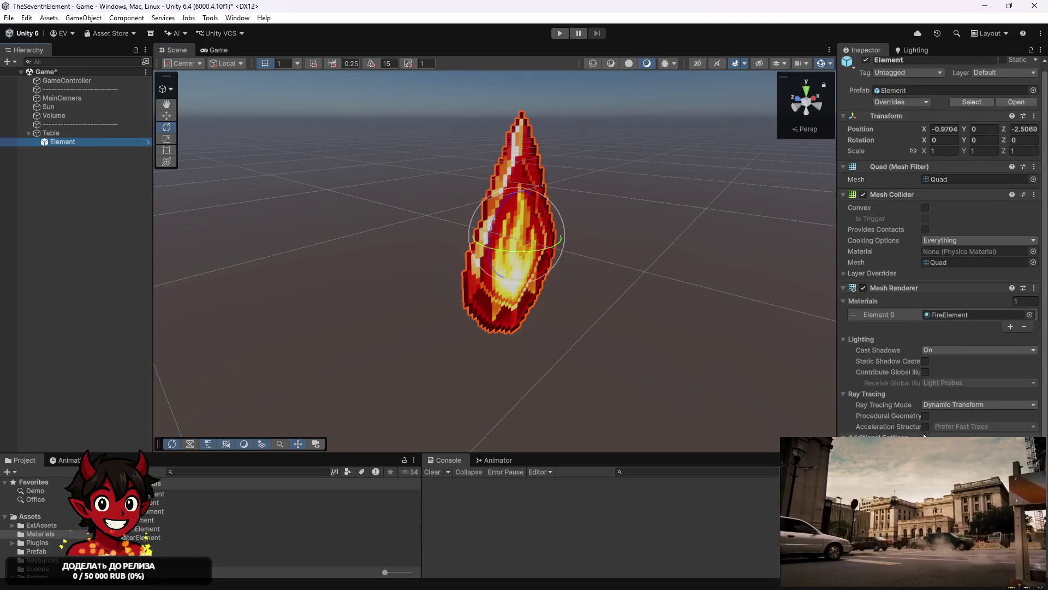
click(1017, 102)
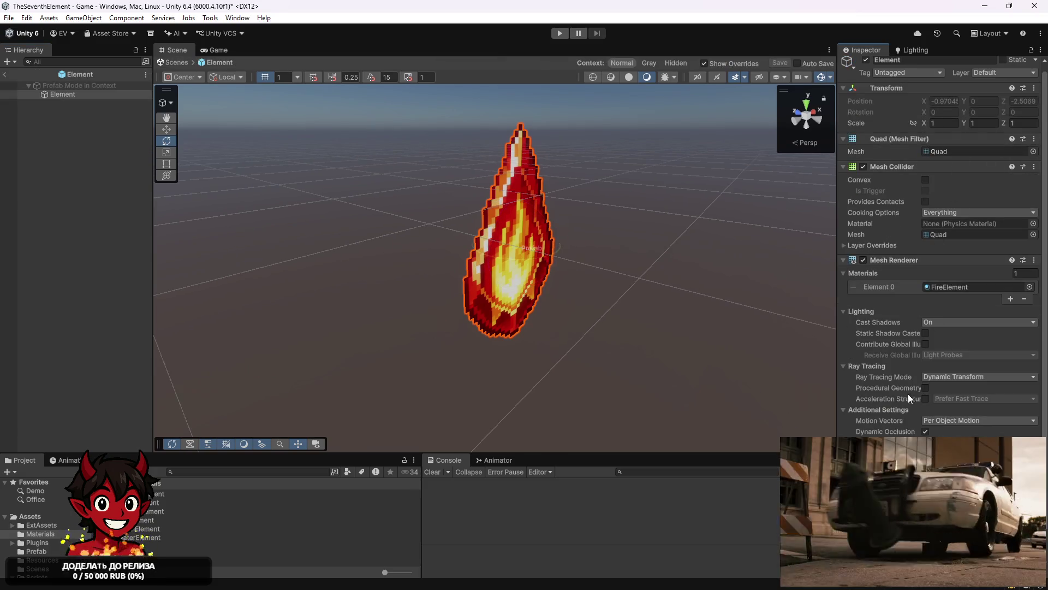
Attach the ElementActor script below Transform, collapse Mesh Filter and Mesh Renderer, and save the prefab
drag(895, 259, 879, 135)
click(843, 241)
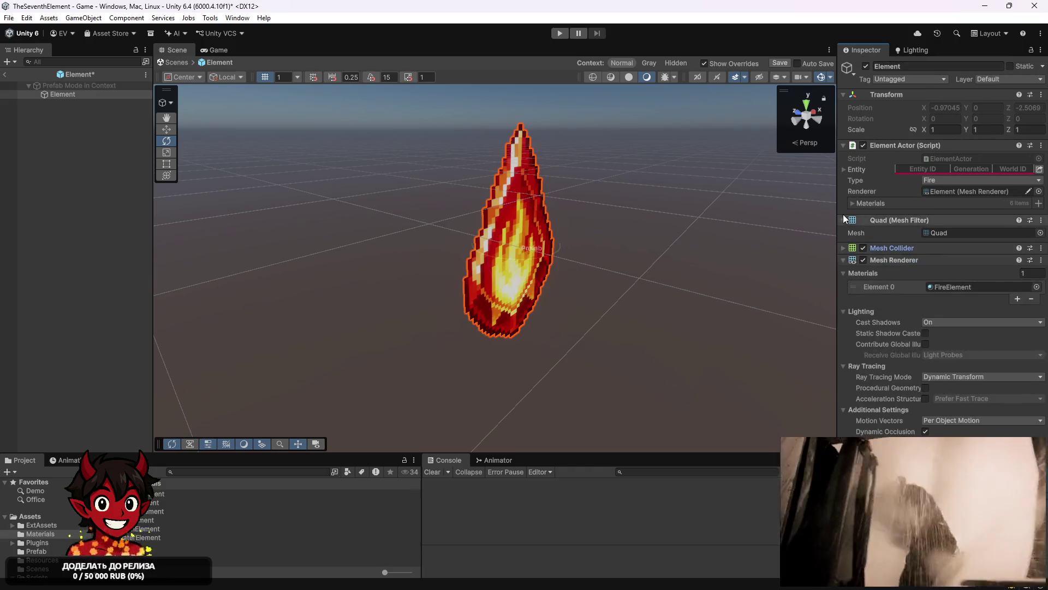
click(843, 220)
click(843, 244)
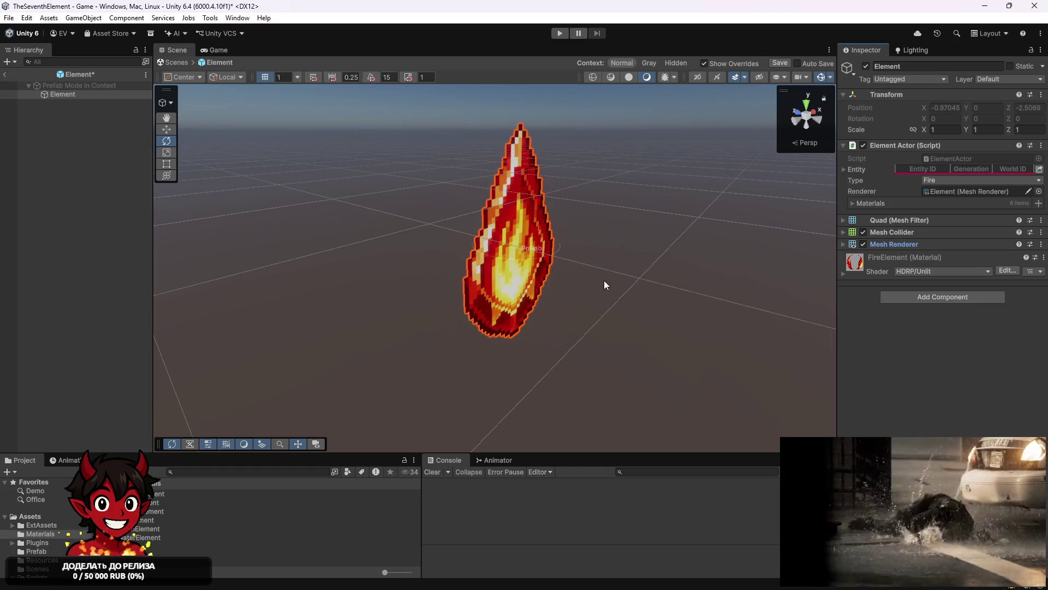
key(ctrl+s)
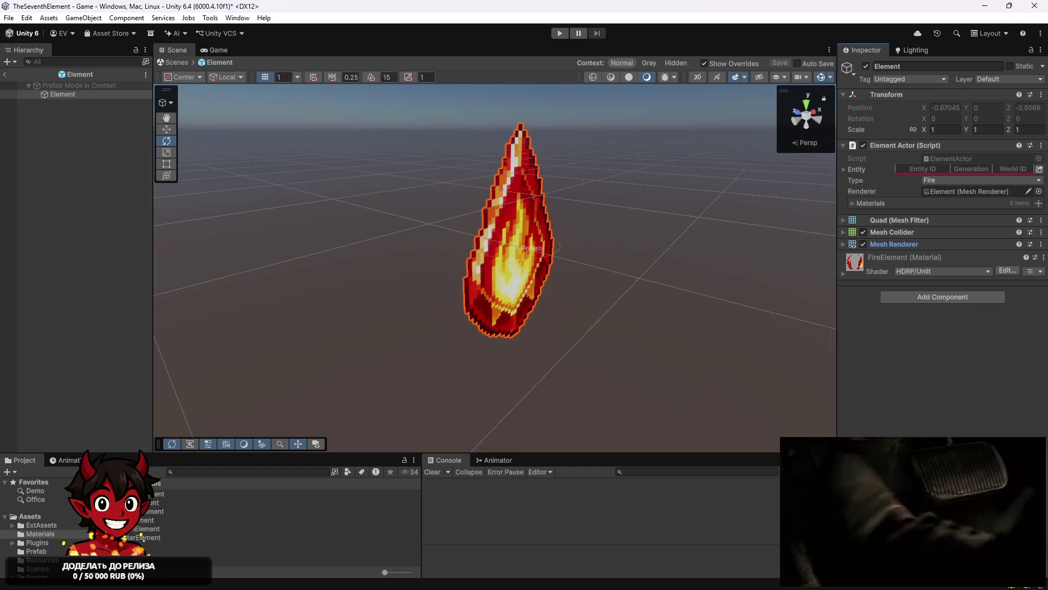
Show the six type-to-material pairs and open the ElementActor script via Edit Script
mouse_move(546, 190)
mouse_down()
mouse_move(503, 238)
mouse_move(457, 236)
mouse_up()
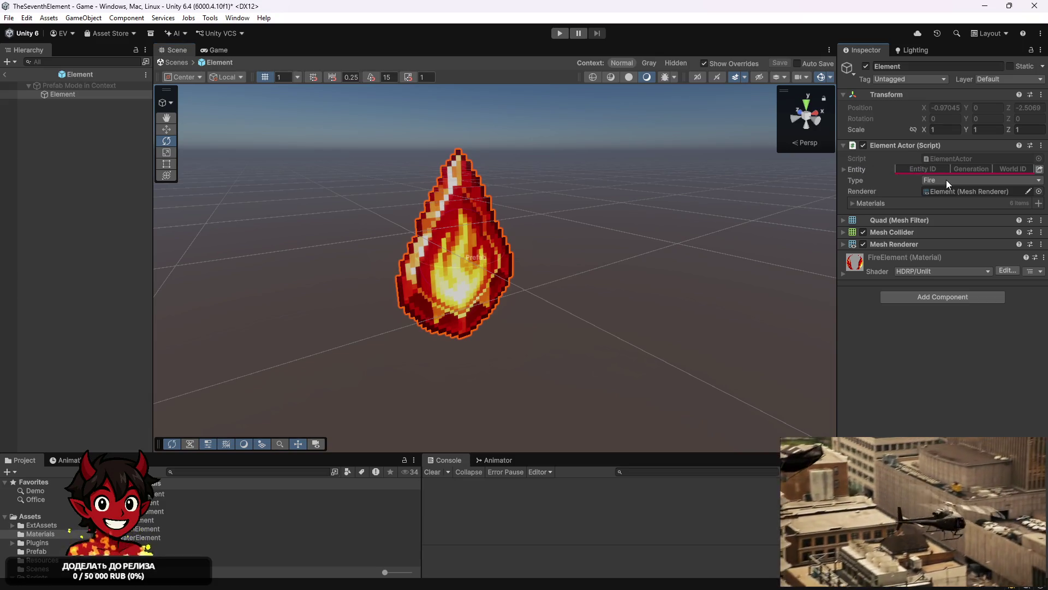
click(896, 202)
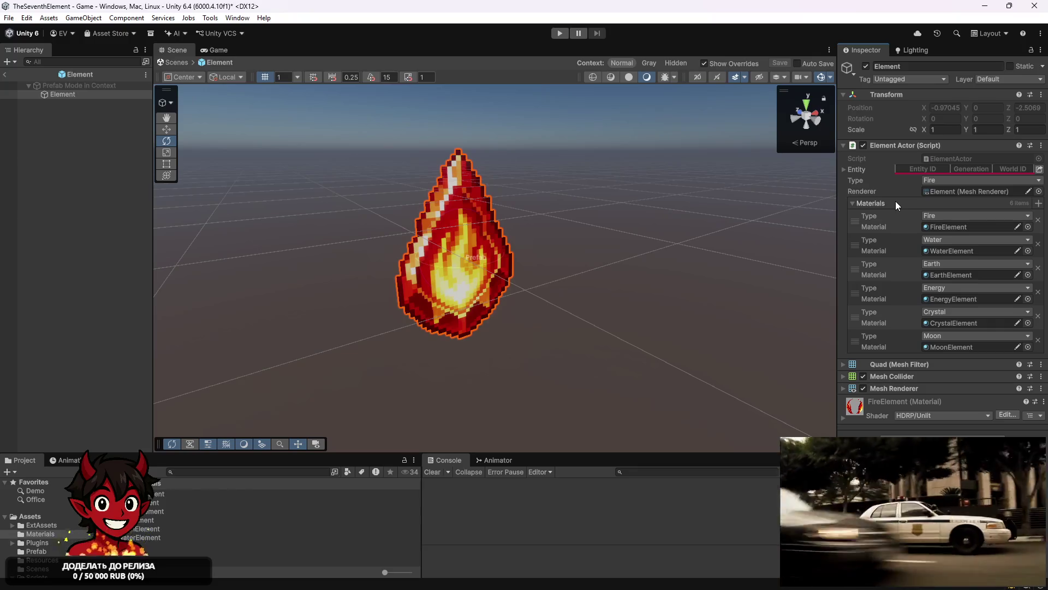
click(1041, 145)
click(954, 279)
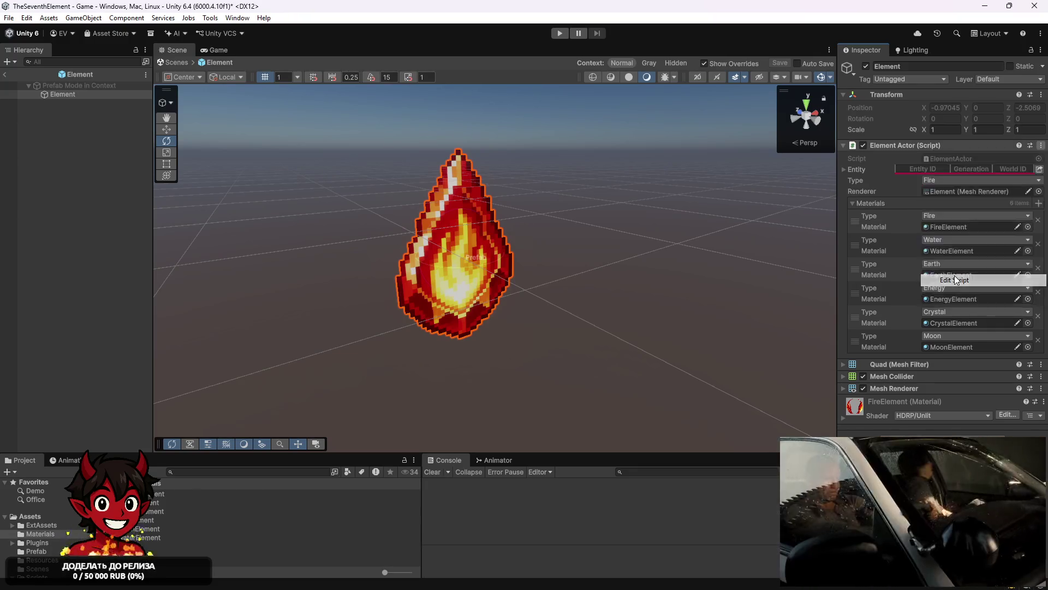
scroll(622, 270, down, 3)
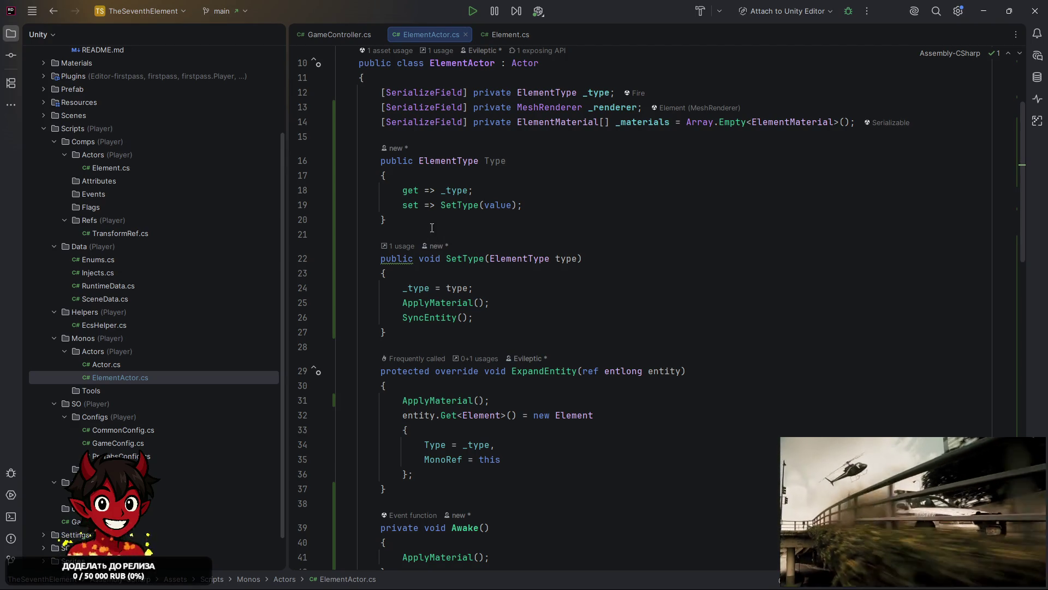
scroll(438, 210, down, 8)
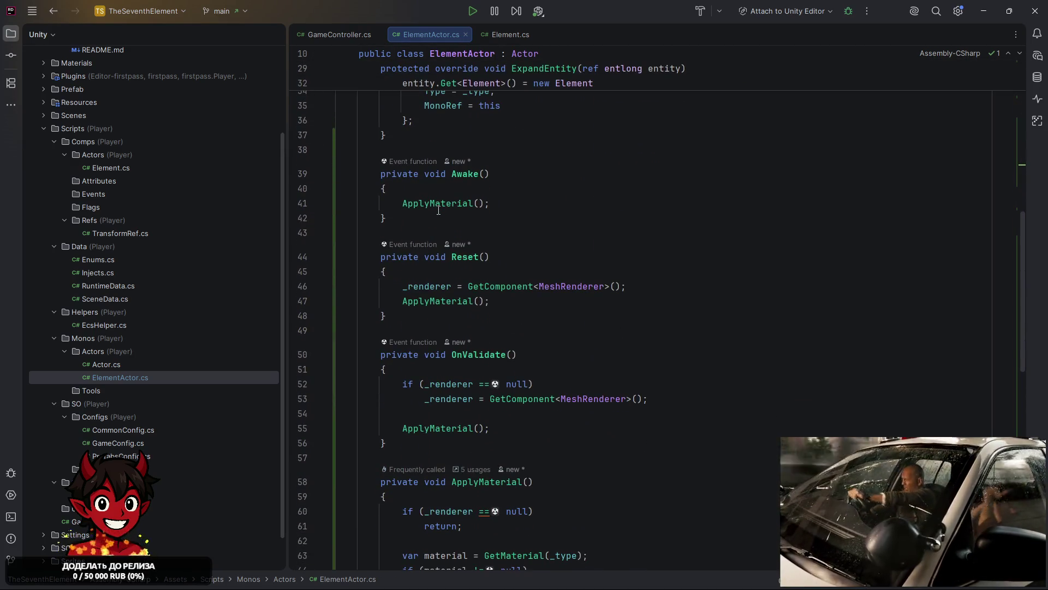
ctrl+click(433, 204)
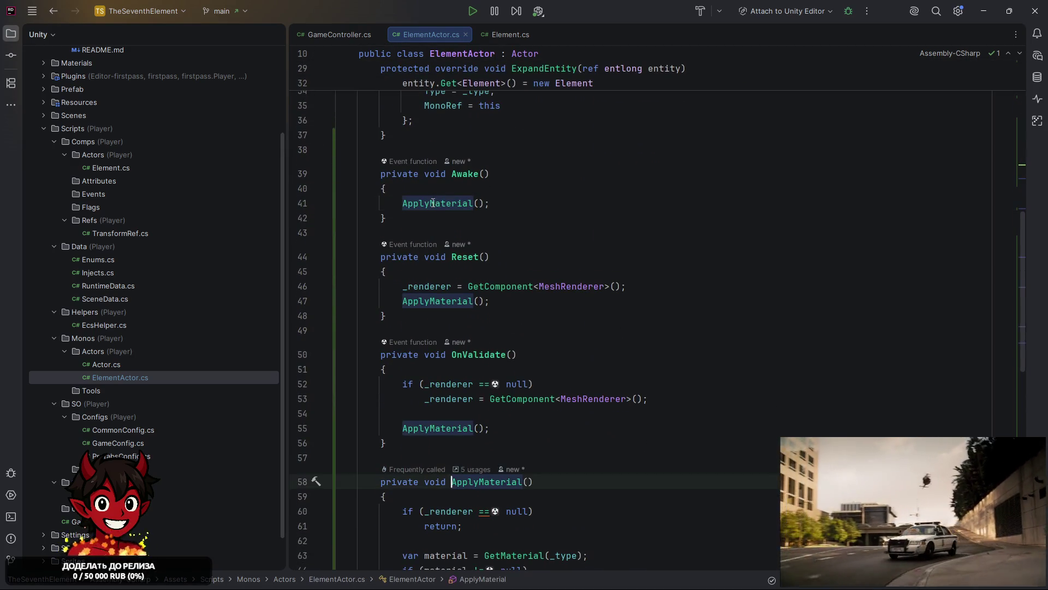
scroll(433, 203, down, 2)
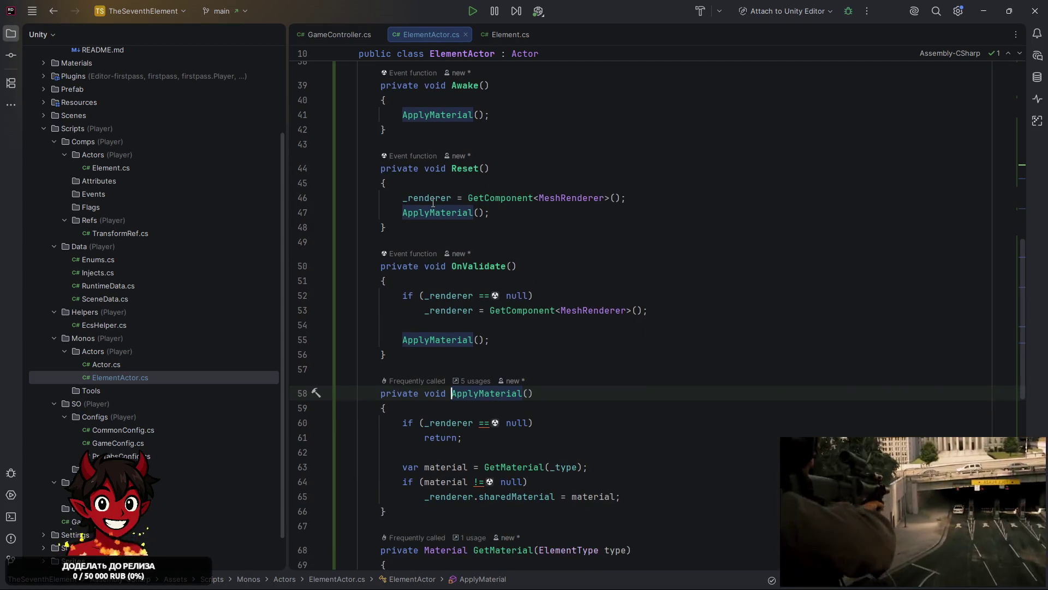
scroll(554, 207, down, 4)
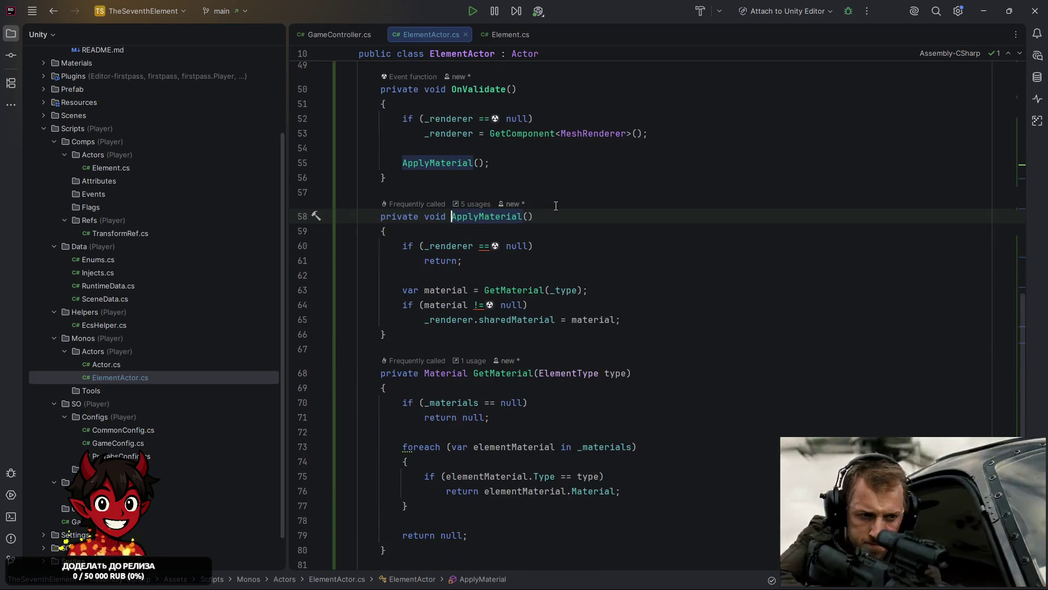
scroll(556, 205, down, 3)
scroll(555, 206, down, 4)
scroll(554, 203, up, 2)
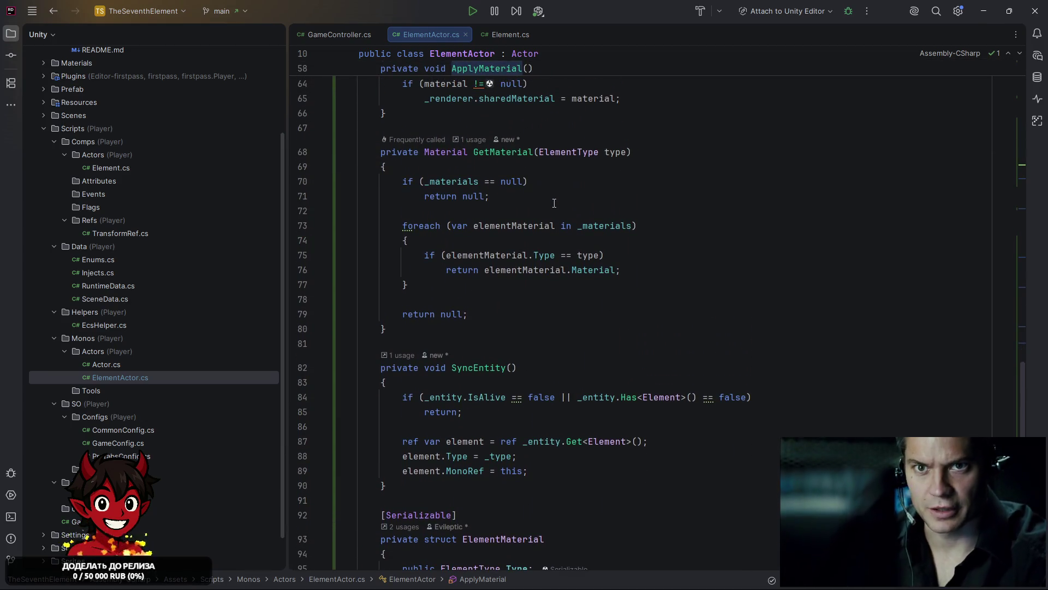
scroll(554, 203, down, 3)
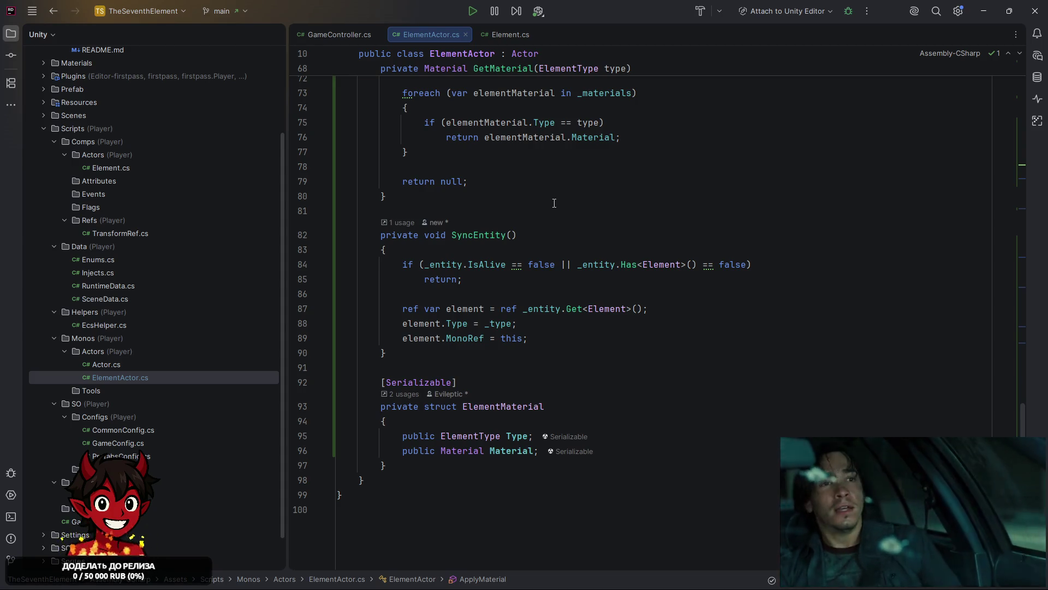
scroll(554, 203, up, 20)
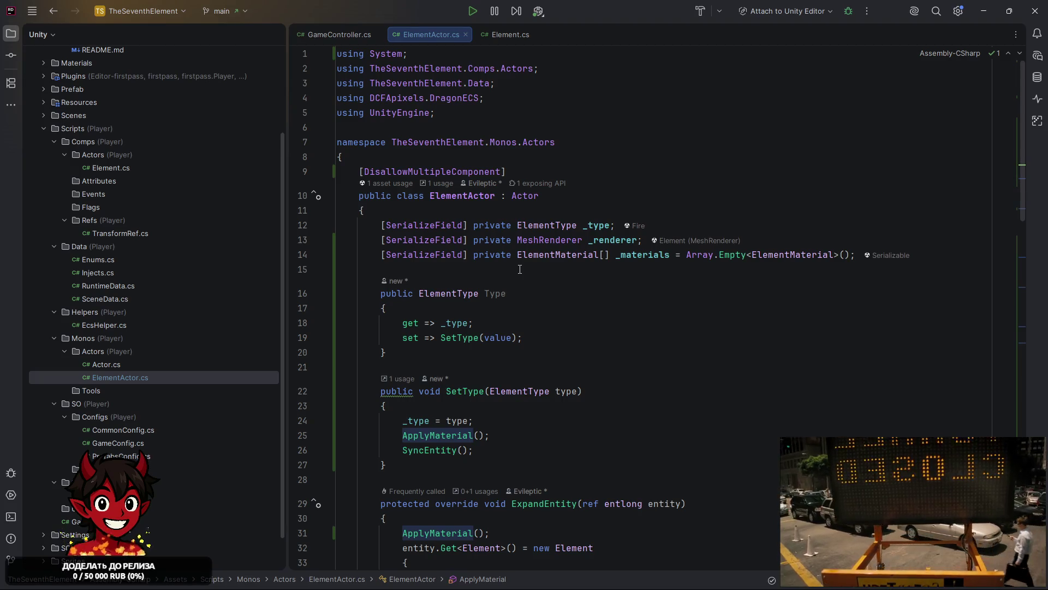
scroll(520, 268, down, 4)
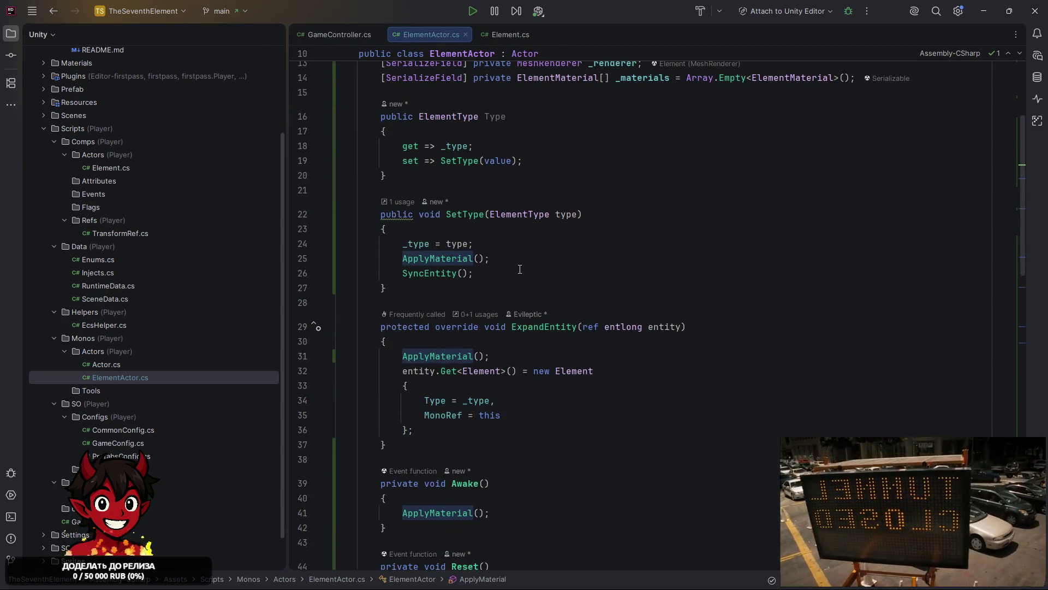
scroll(520, 269, down, 3)
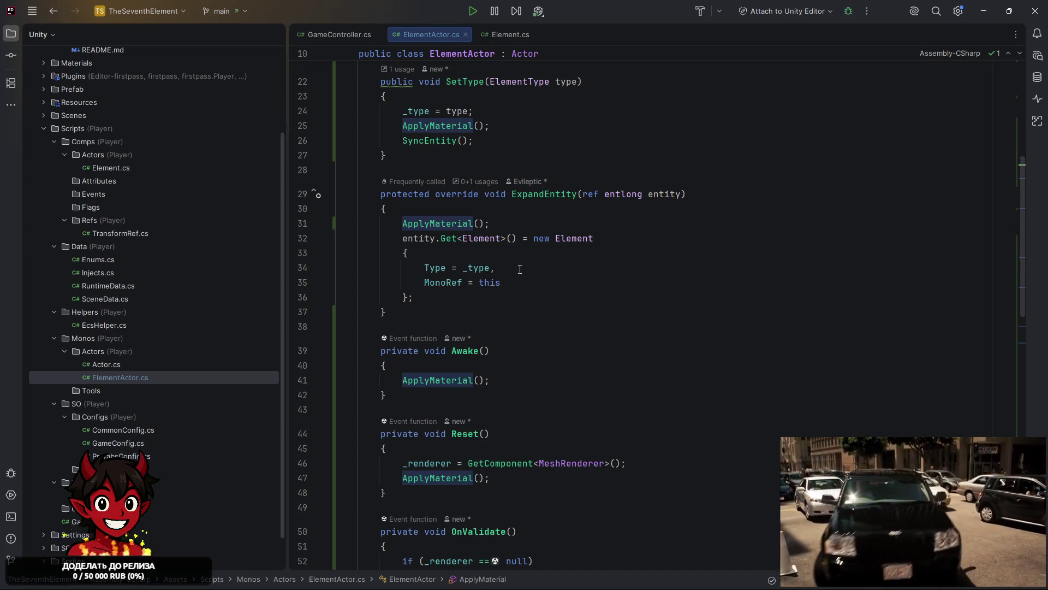
scroll(520, 268, up, 5)
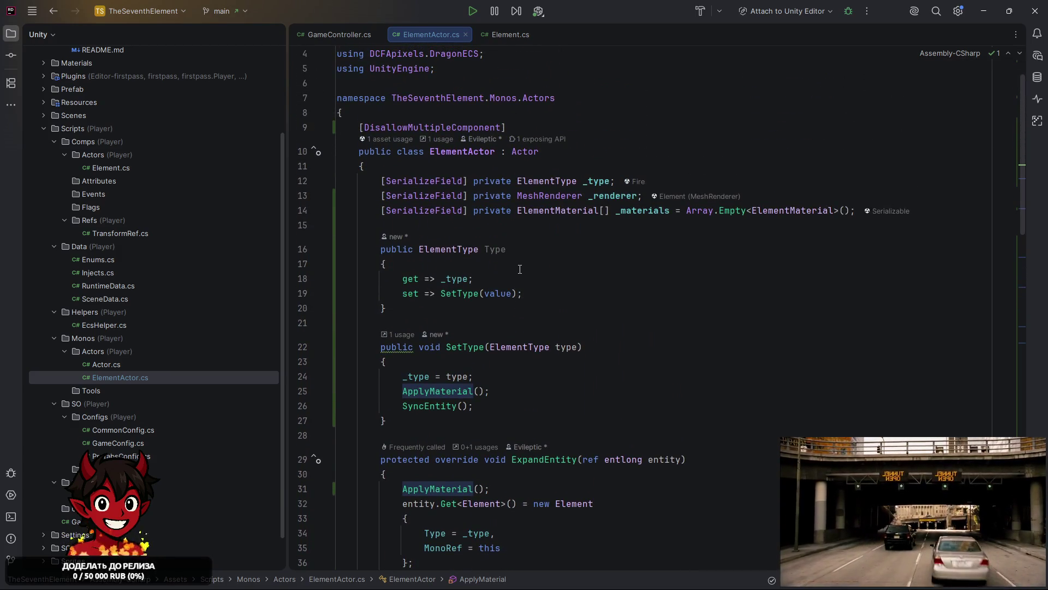
double_click(494, 250)
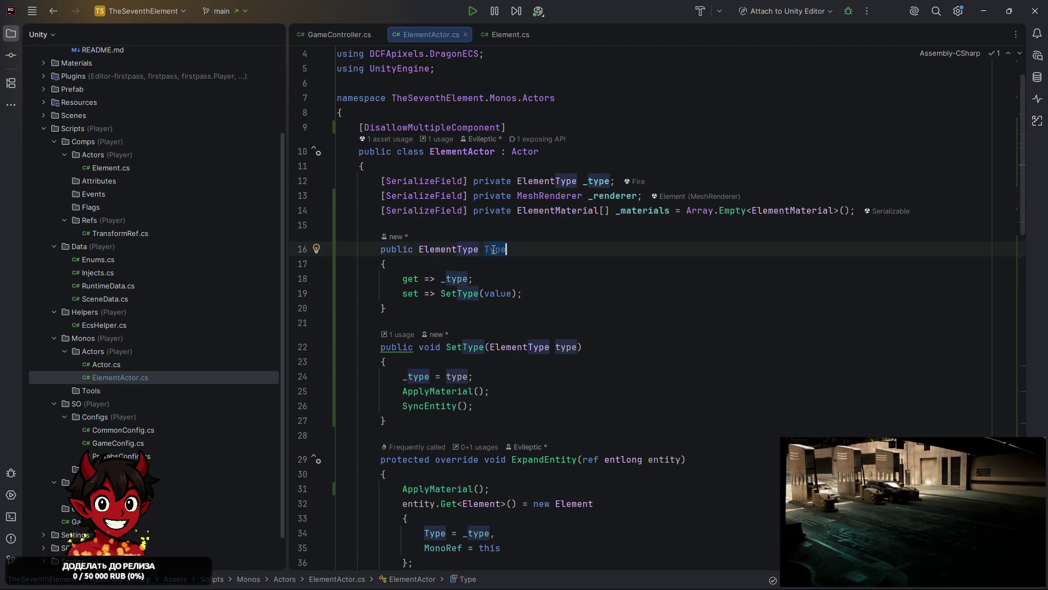
Delete the Type property block (lines 16–20) and its leftover blank line from ElementActor.cs
mouse_move(432, 307)
mouse_down()
mouse_move(361, 308)
mouse_move(355, 250)
mouse_up()
click(356, 250)
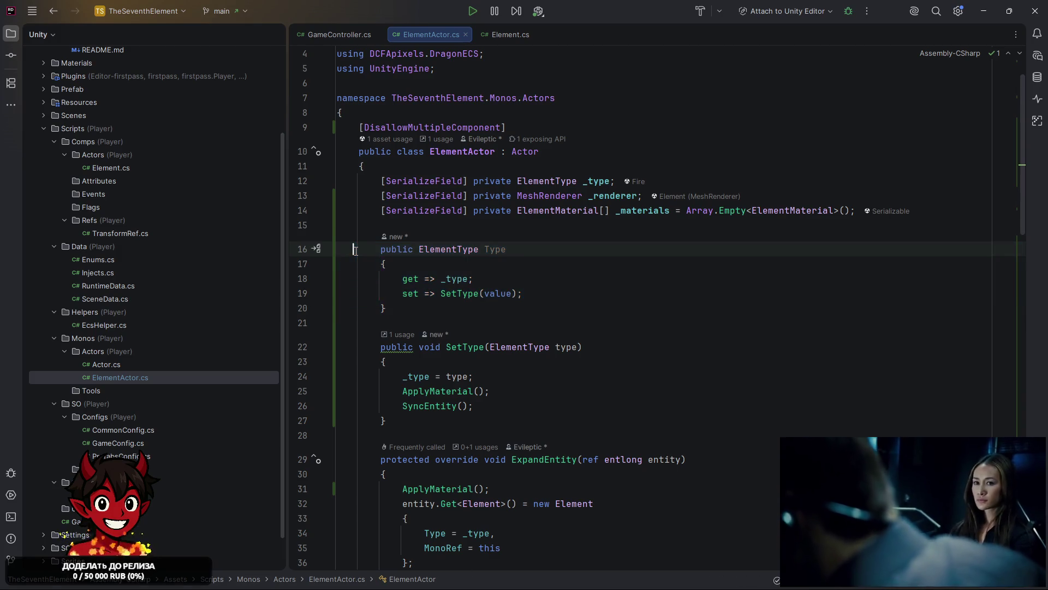
drag(405, 307, 358, 248)
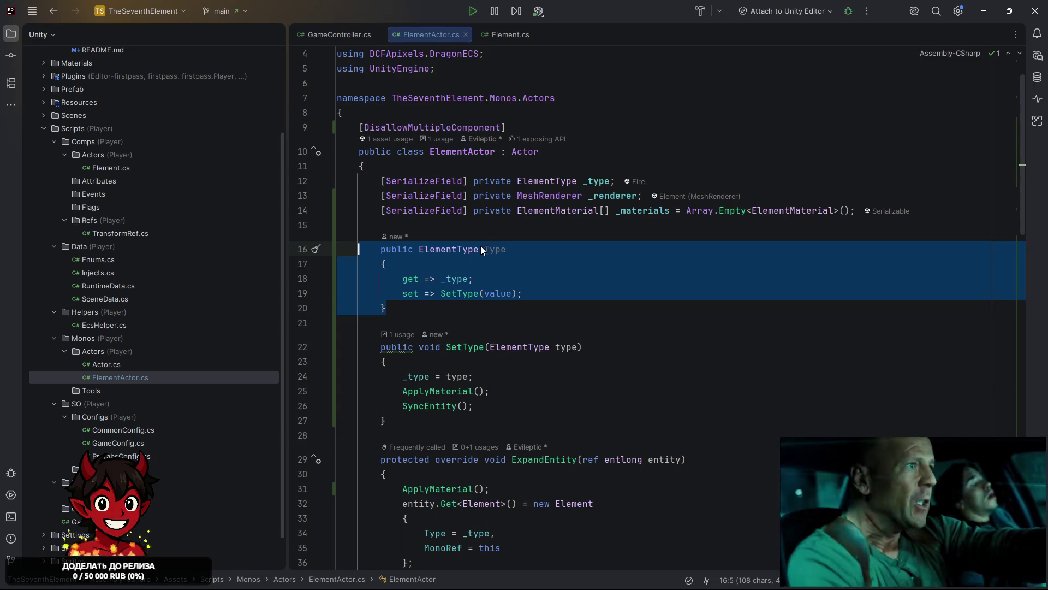
key(Delete)
key(BackSpace)
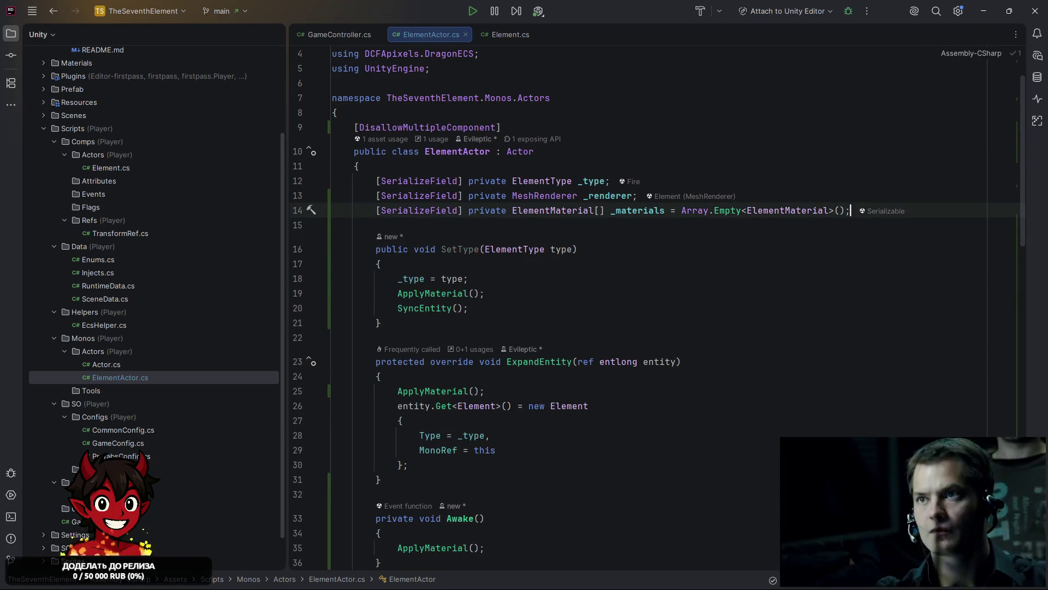
scroll(593, 219, down, 3)
click(592, 220)
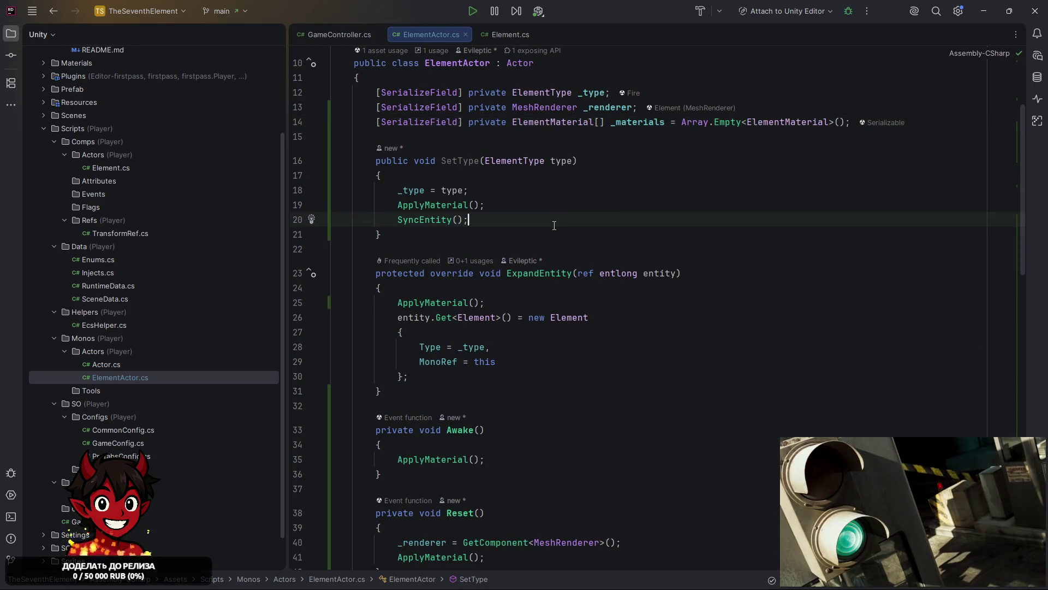
scroll(554, 225, down, 1)
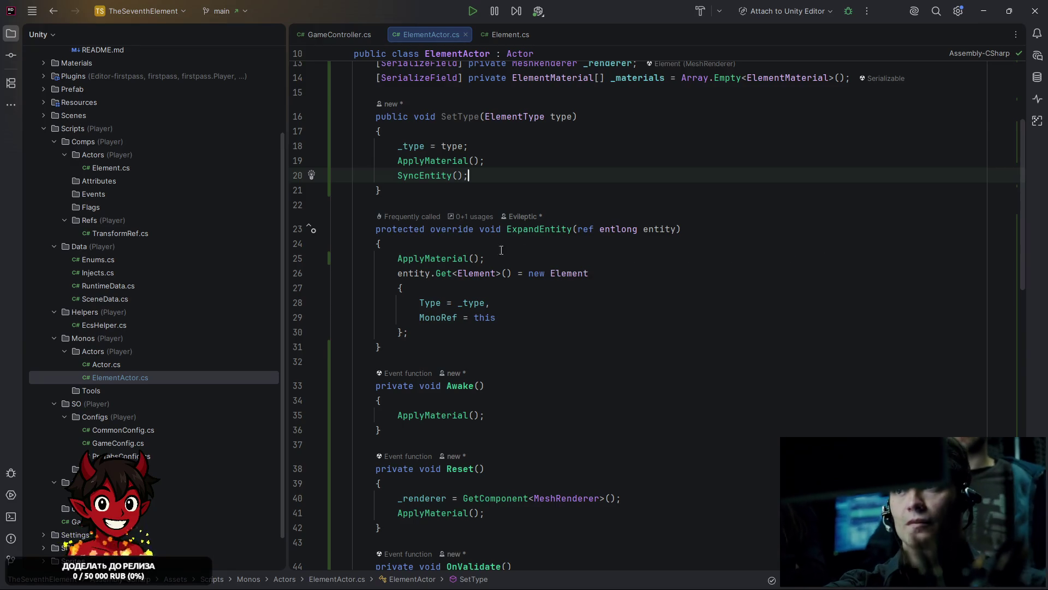
Delete the Awake method and the blank lines it leaves behind
click(443, 258)
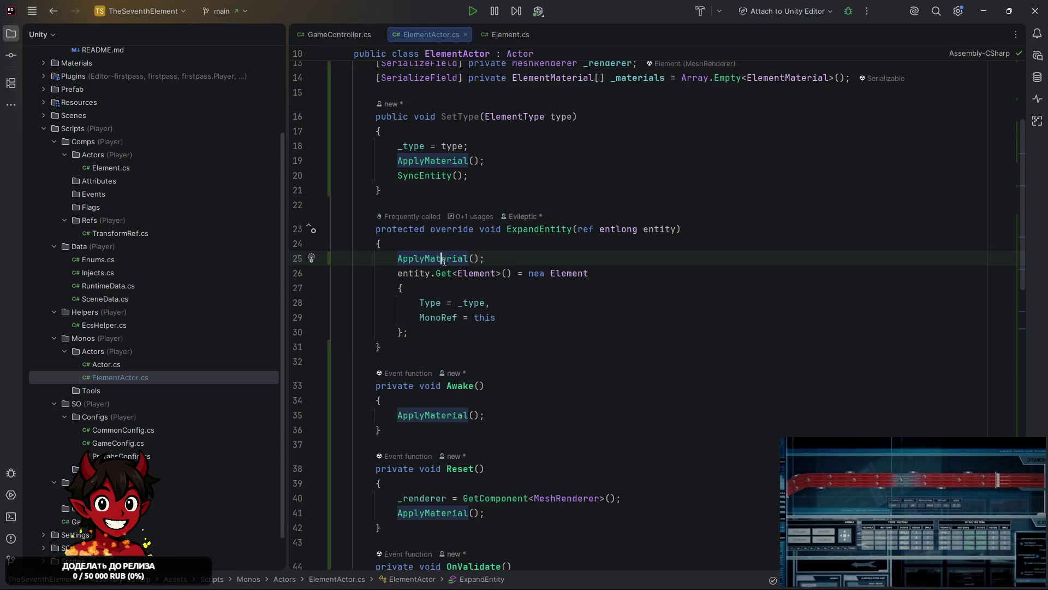
mouse_move(515, 259)
mouse_down()
mouse_move(363, 274)
mouse_move(371, 258)
mouse_up()
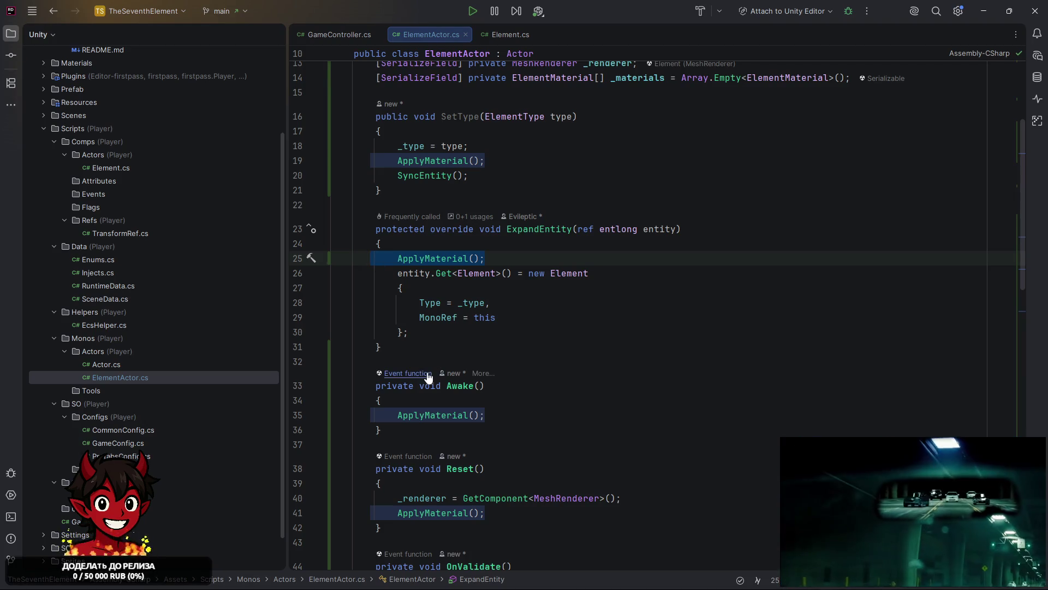
drag(334, 386, 382, 430)
key(Delete)
key(BackSpace)
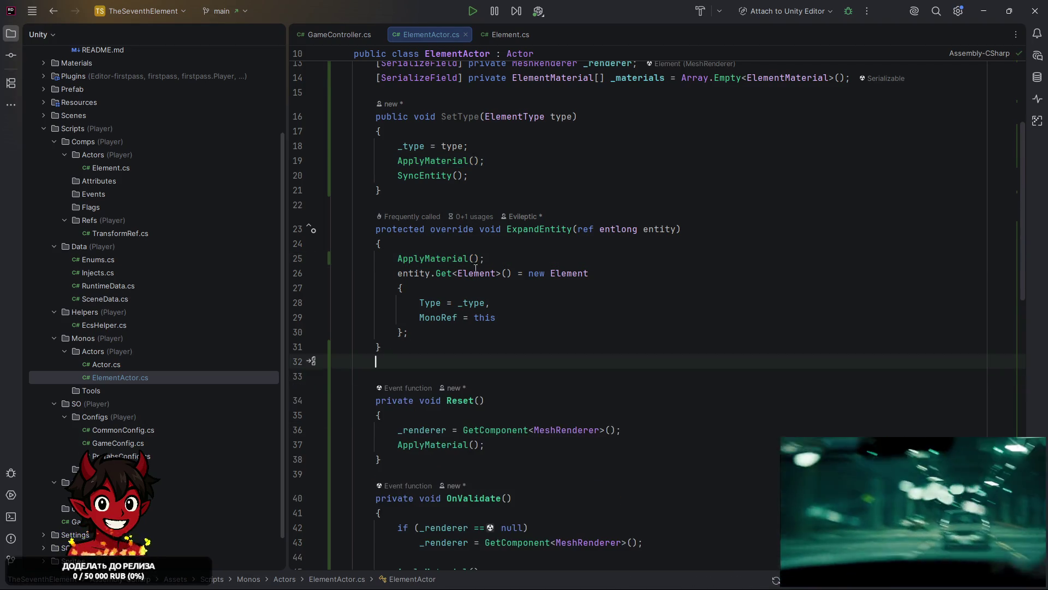
key(BackSpace)
Move the ApplyMaterial call from ExpandEntity's start to after the Element initializer
drag(497, 262, 347, 264)
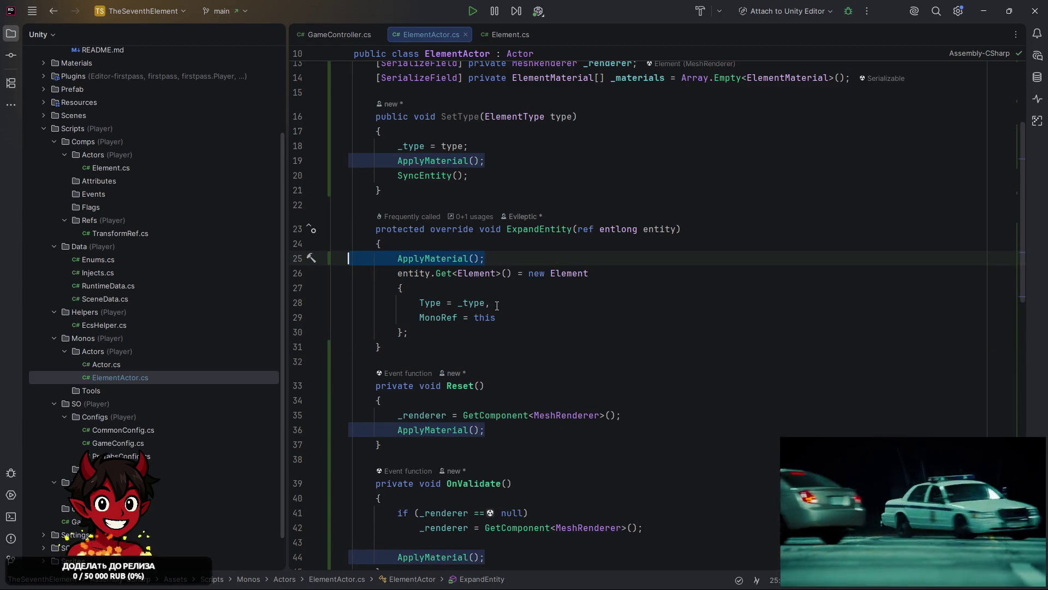
key(ctrl+x)
click(470, 328)
key(Return)
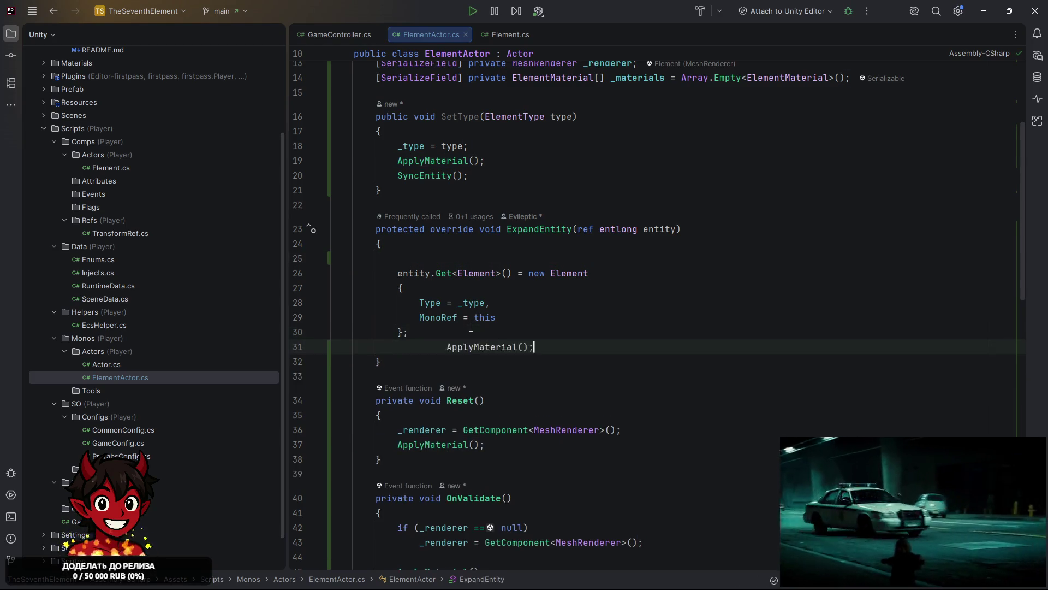
key(ctrl+v)
key(Up)
key(Up)
key(Up)
key(BackSpace)
Delete the Reset method and the blank lines left after it
scroll(416, 347, down, 2)
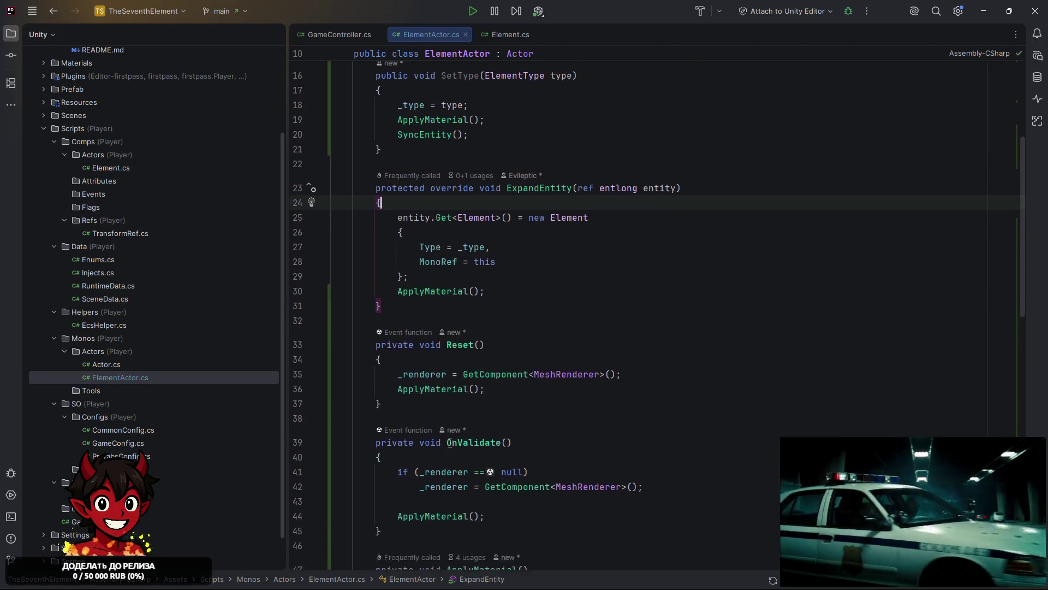
mouse_move(382, 356)
mouse_down()
mouse_move(350, 315)
mouse_move(350, 298)
mouse_up()
key(Delete)
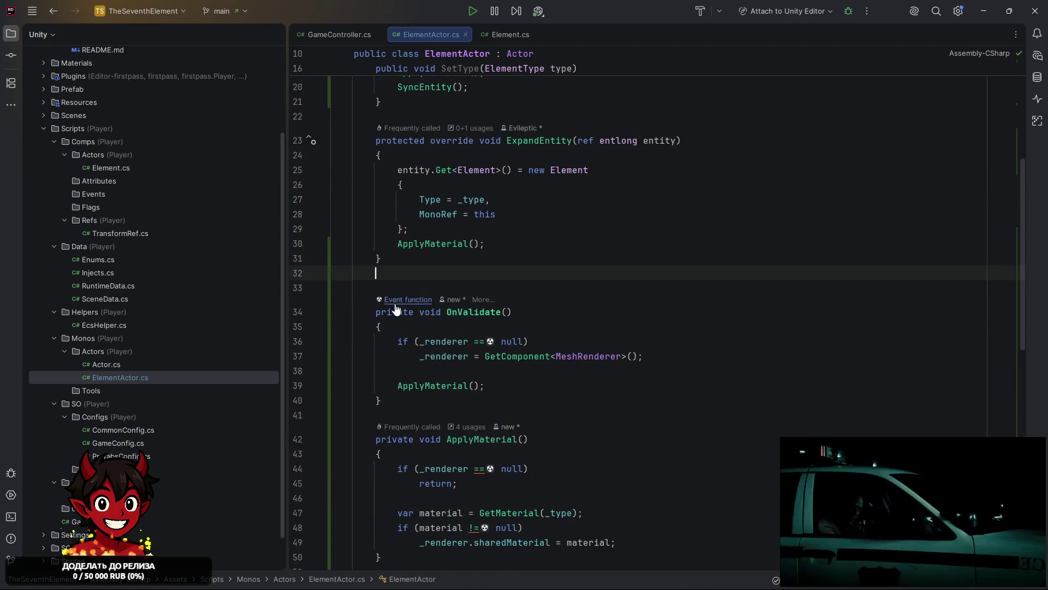
key(BackSpace)
key(BackSpace)
scroll(493, 306, down, 2)
scroll(493, 305, down, 1)
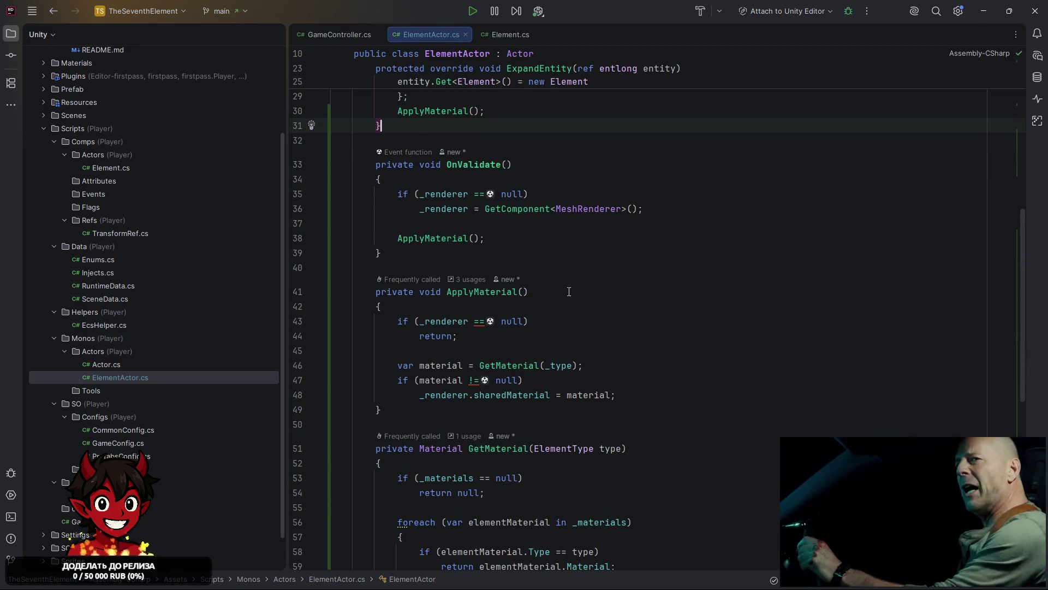
Highlight GetMaterial and its usages in ElementActor.cs
scroll(569, 291, down, 4)
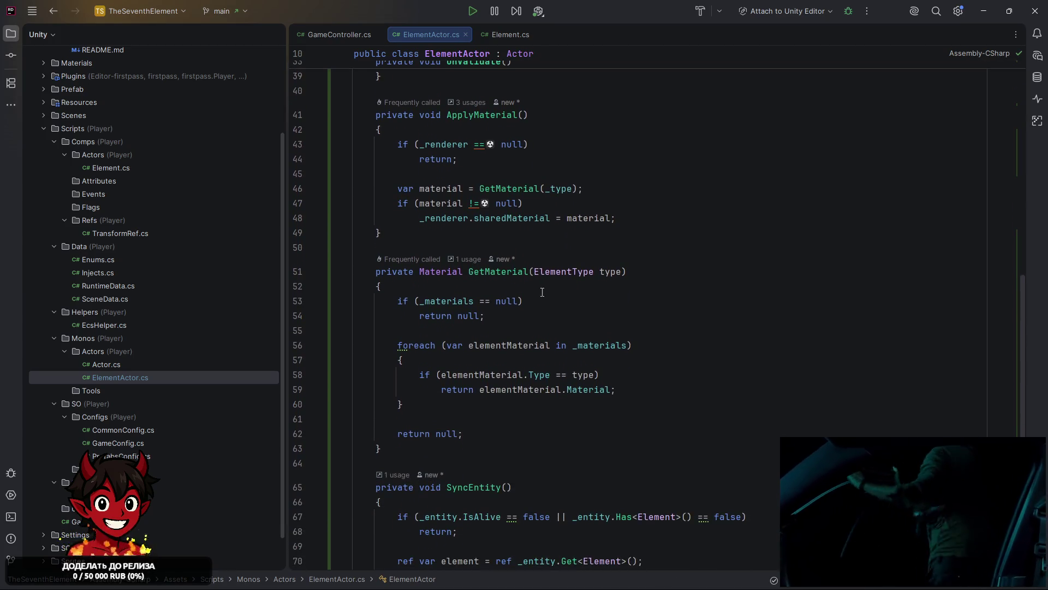
double_click(493, 271)
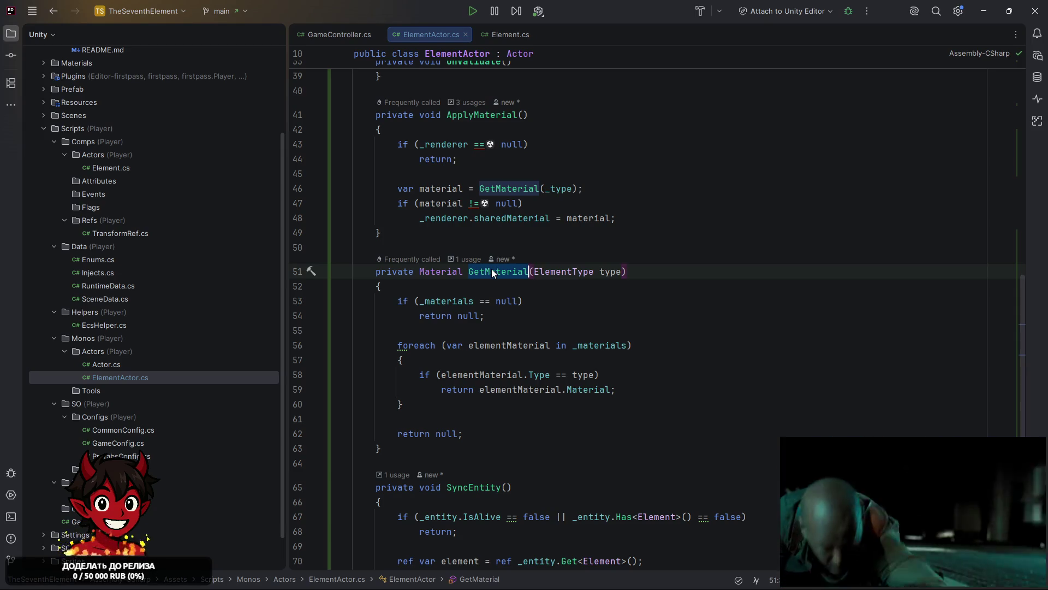
mouse_move(491, 268)
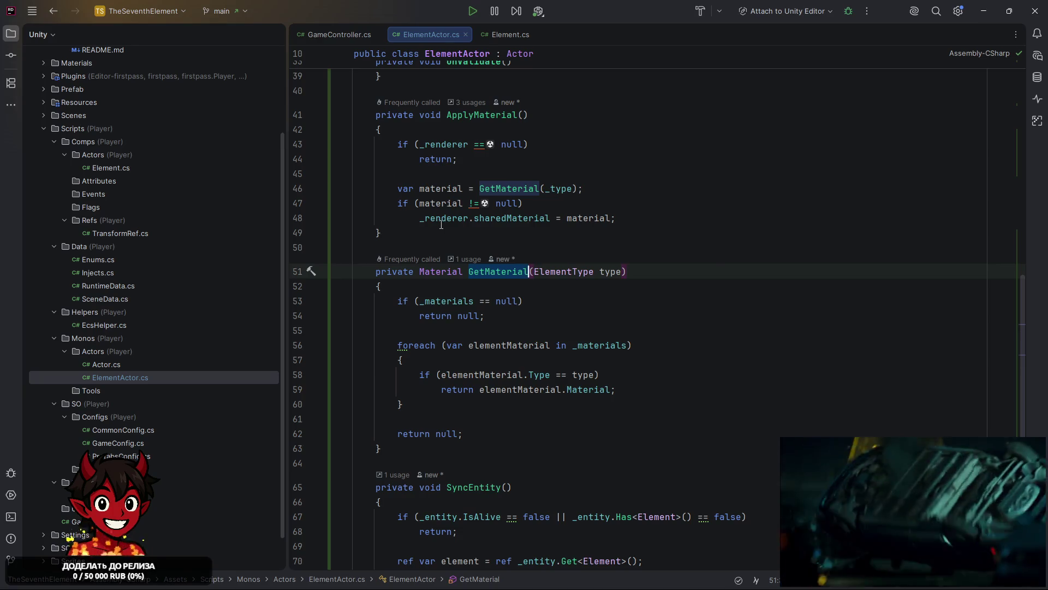
mouse_move(441, 223)
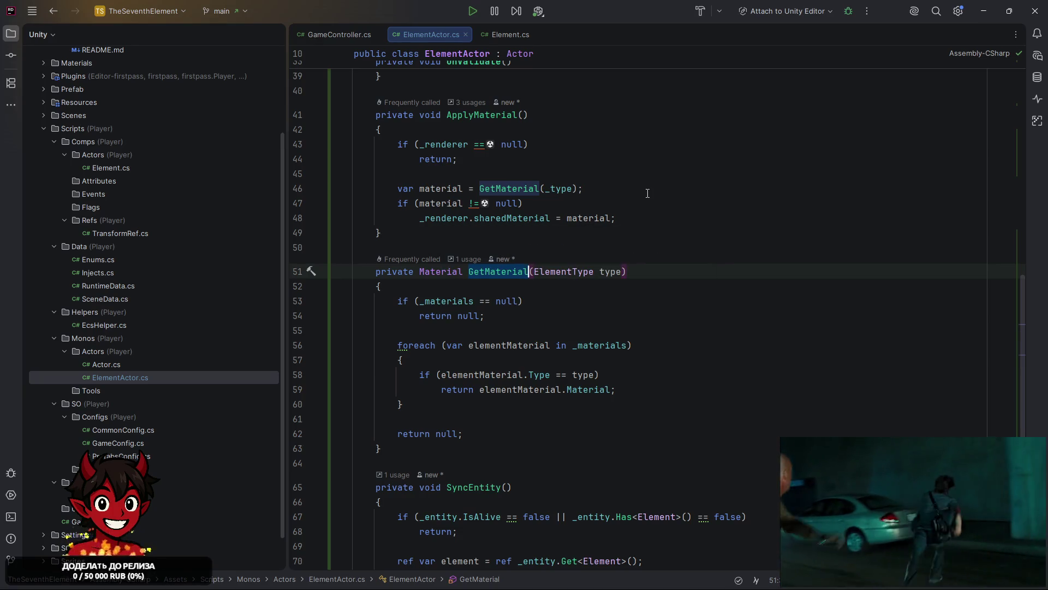
Highlight every use of the _type field and jump to the SyncEntity method definition
scroll(473, 197, up, 3)
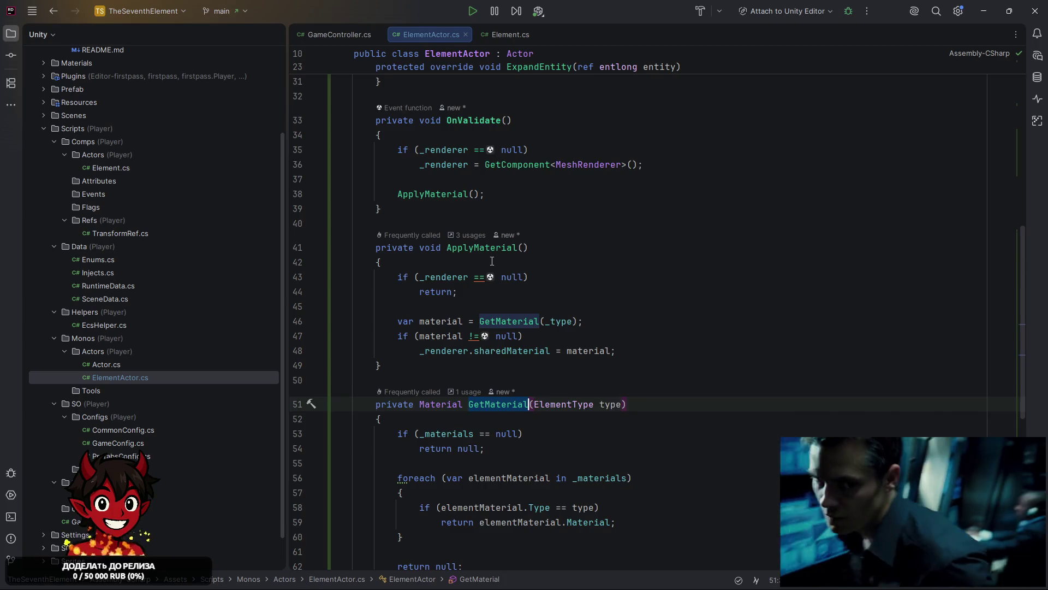
scroll(491, 263, up, 6)
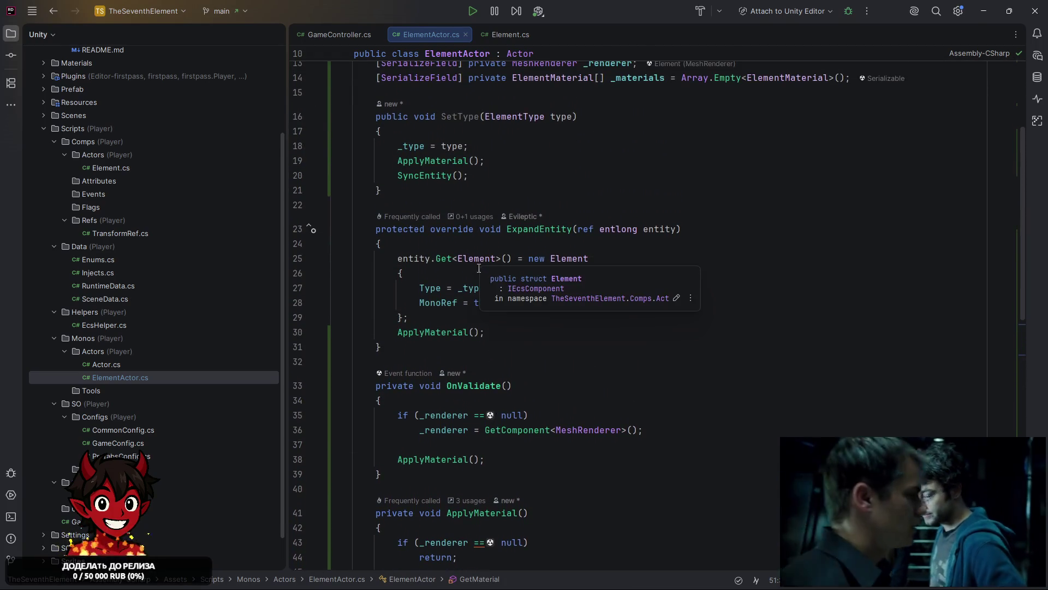
scroll(464, 273, up, 2)
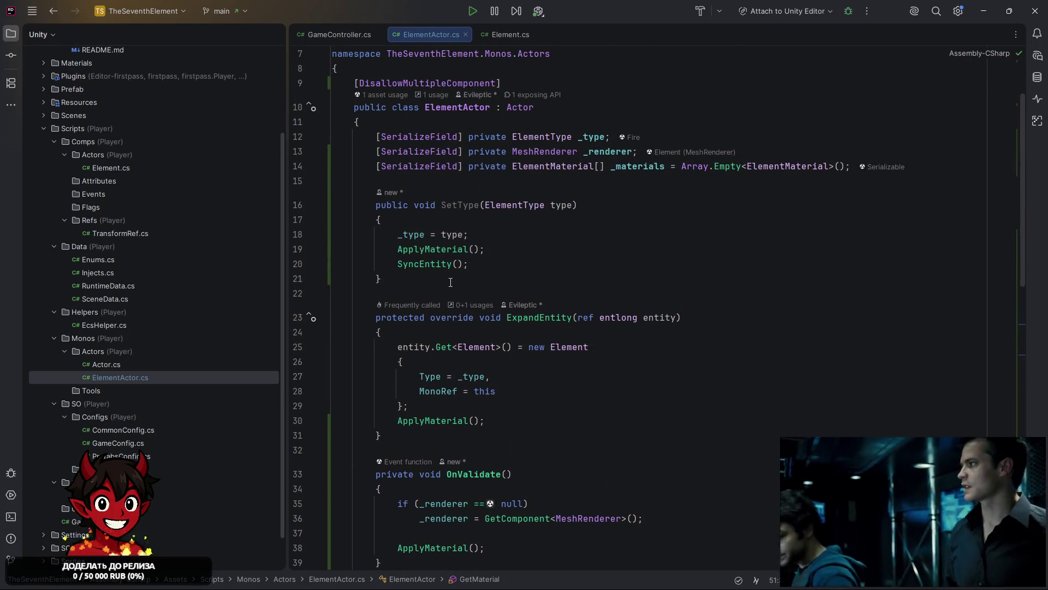
double_click(415, 235)
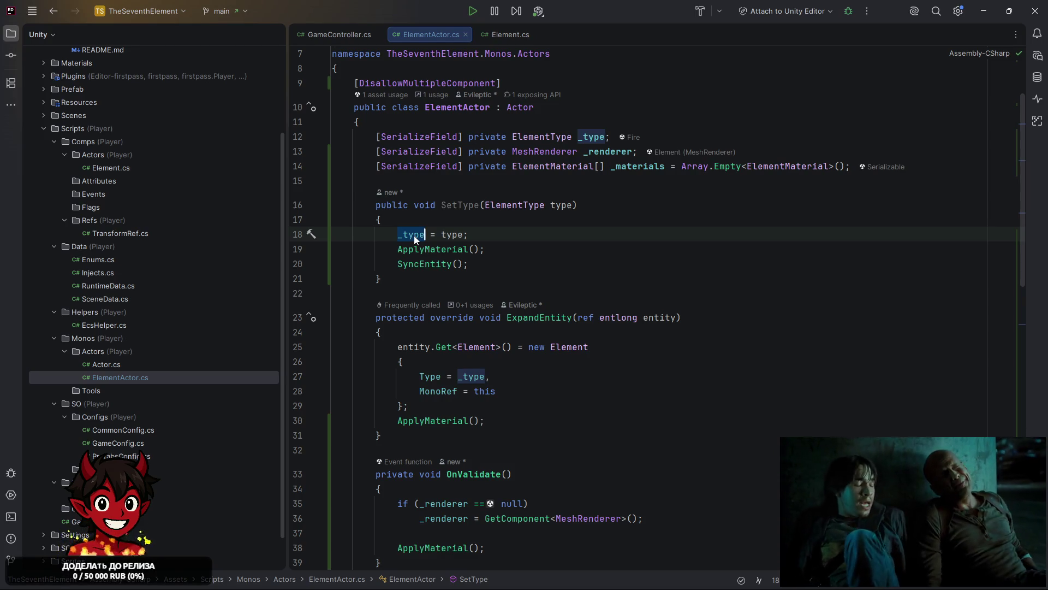
ctrl+click(431, 267)
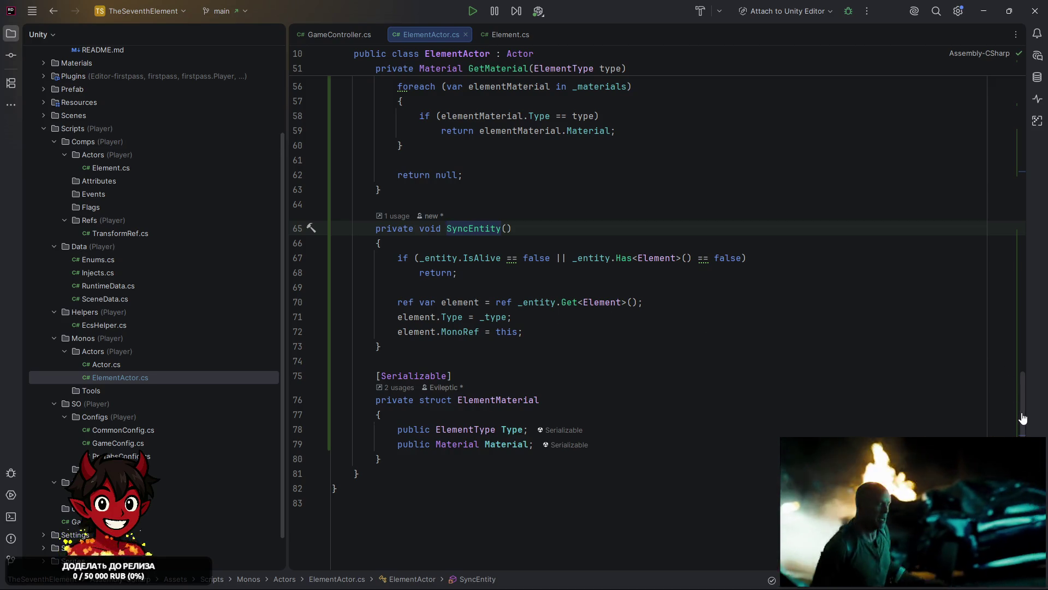
drag(1028, 424, 1013, 119)
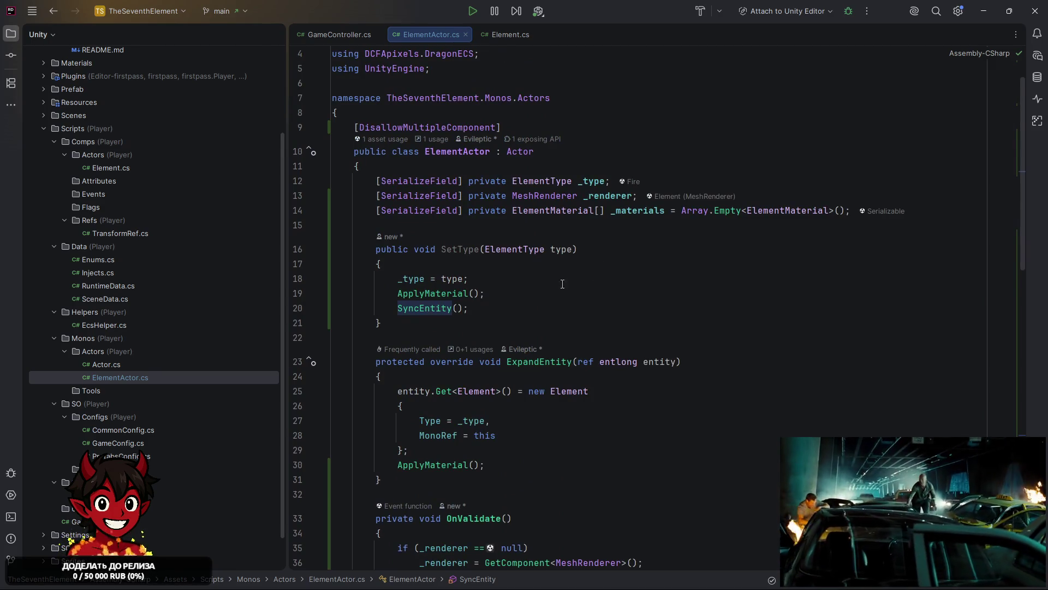
Insert an 'if (_type == type)' guard at the top of SetType with a line for the early return
click(449, 267)
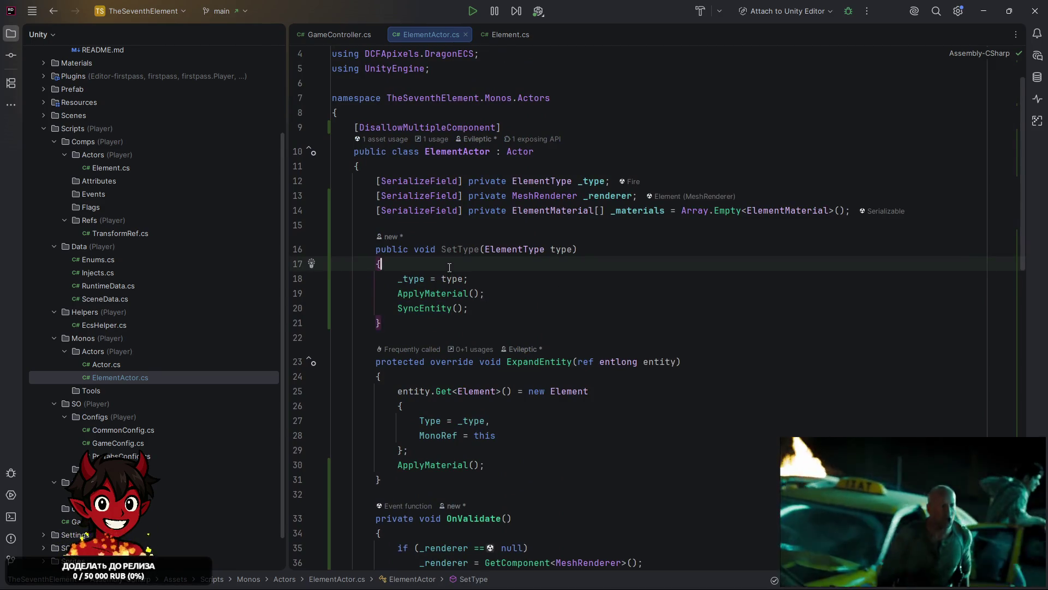
key(Return)
text(i)
key(Escape)
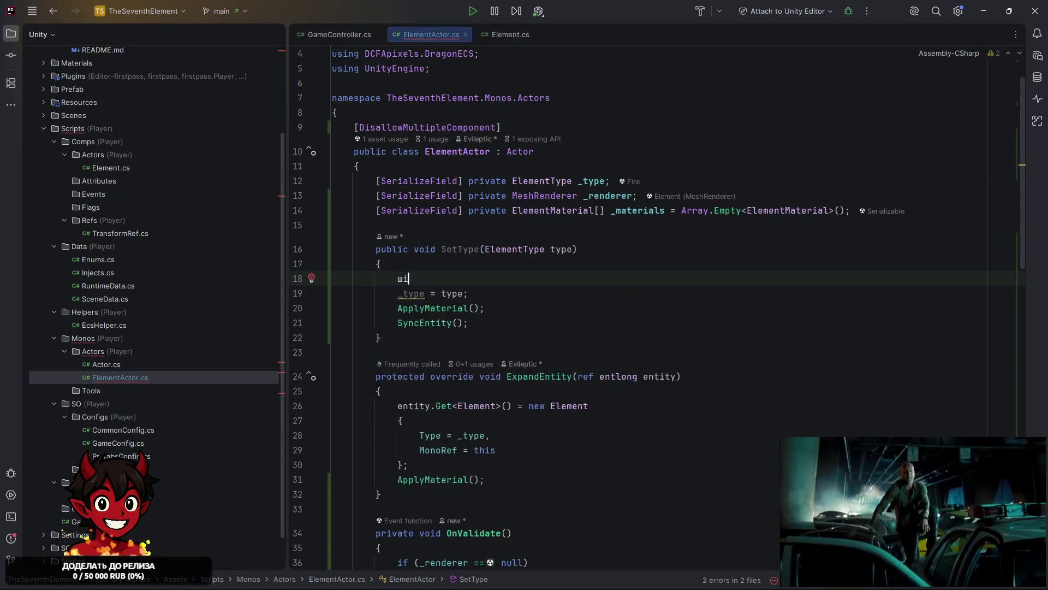
text(f (_t)
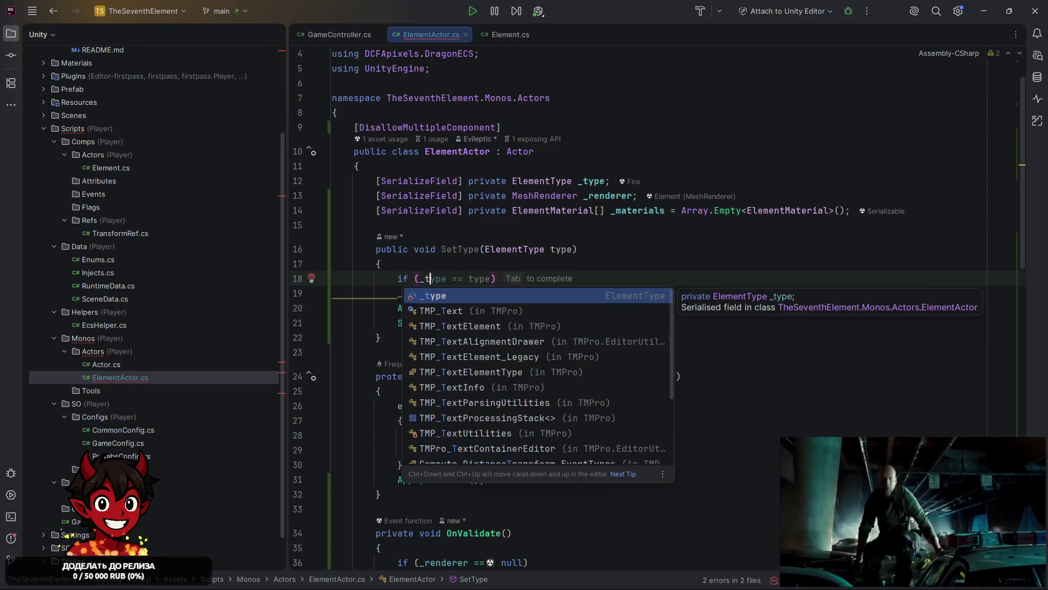
text(ype ==)
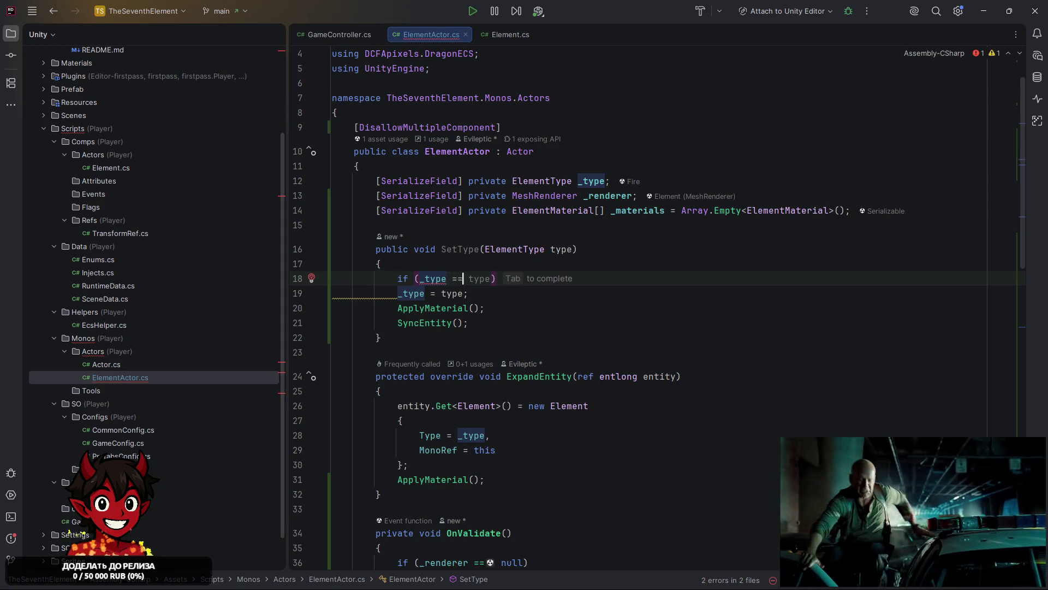
key(Tab)
key(Return)
scroll(488, 316, down, 8)
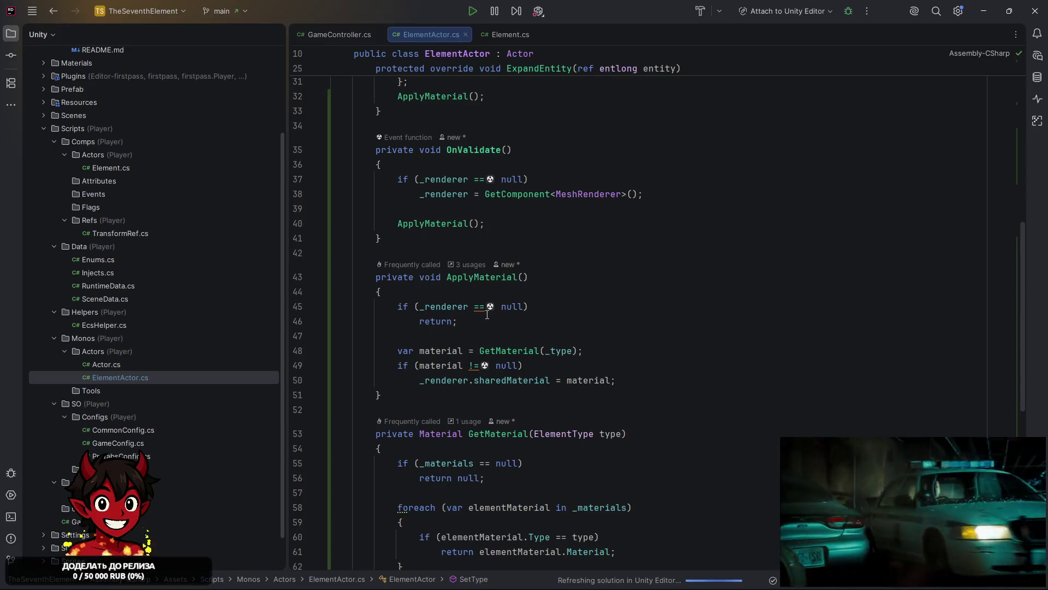
scroll(487, 315, down, 8)
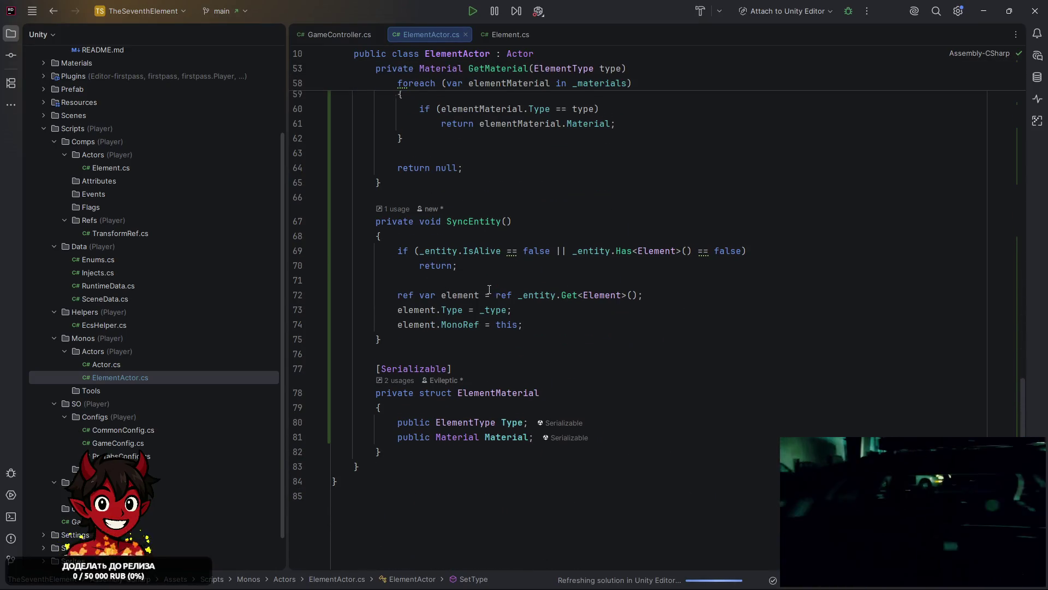
scroll(483, 296, up, 9)
scroll(483, 296, up, 10)
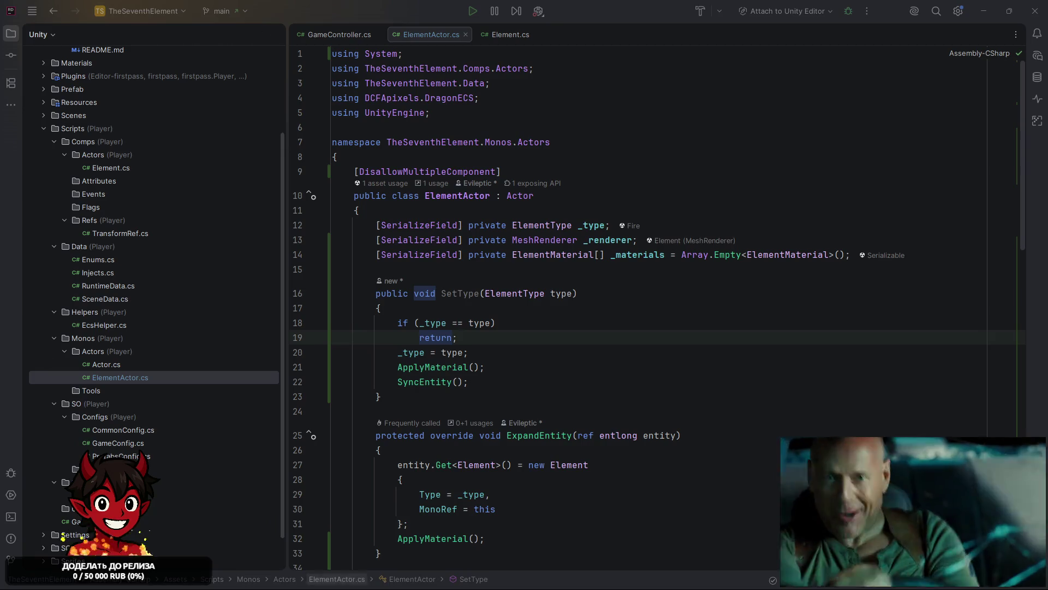
key(alt+Tab)
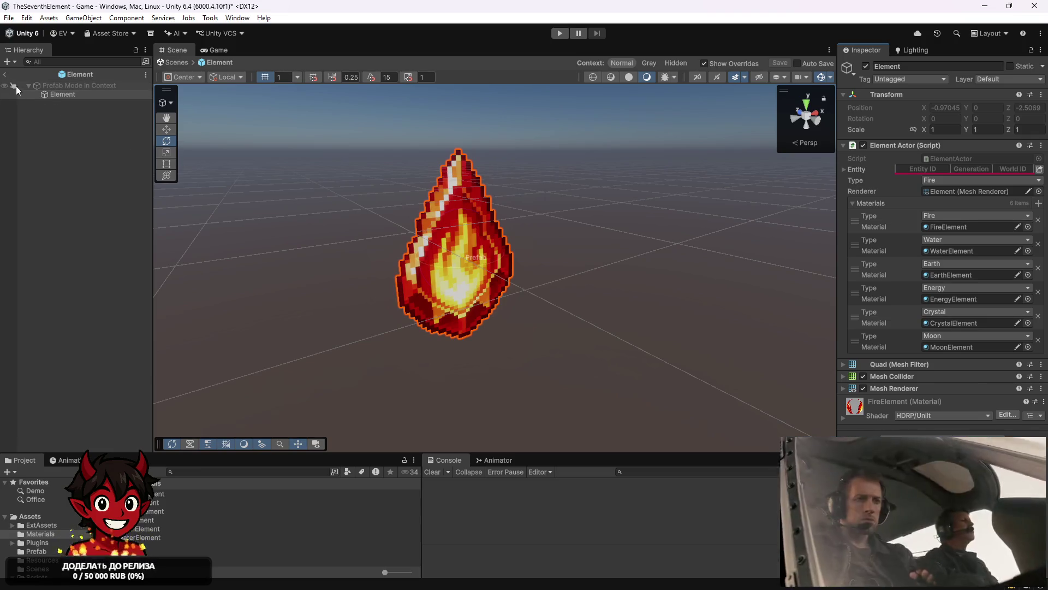
Exit prefab mode, set the Element's Type to Water to see the water sprite, then restore Fire
click(5, 75)
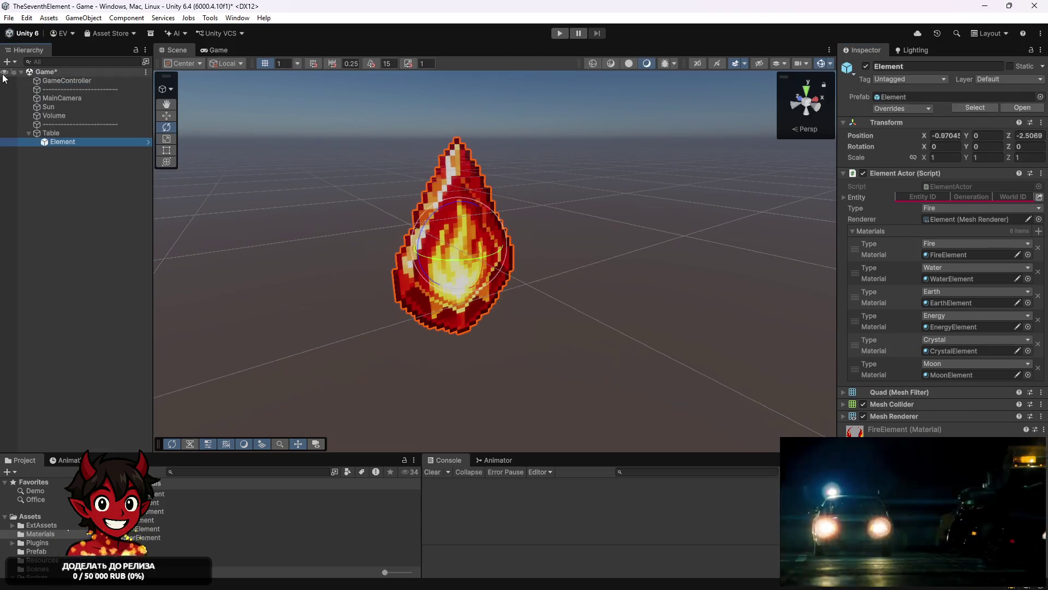
click(86, 141)
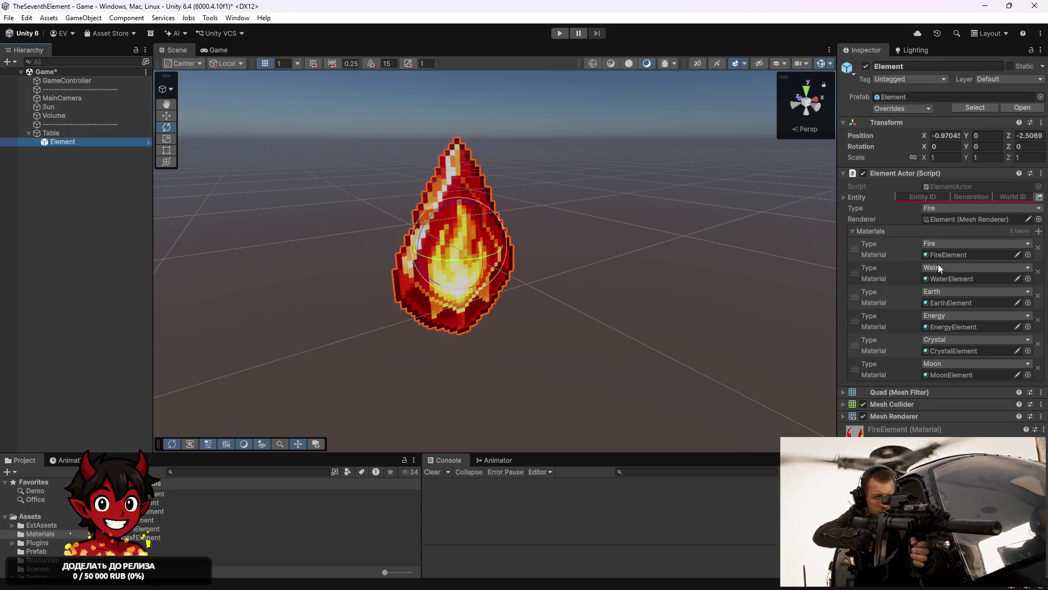
click(896, 234)
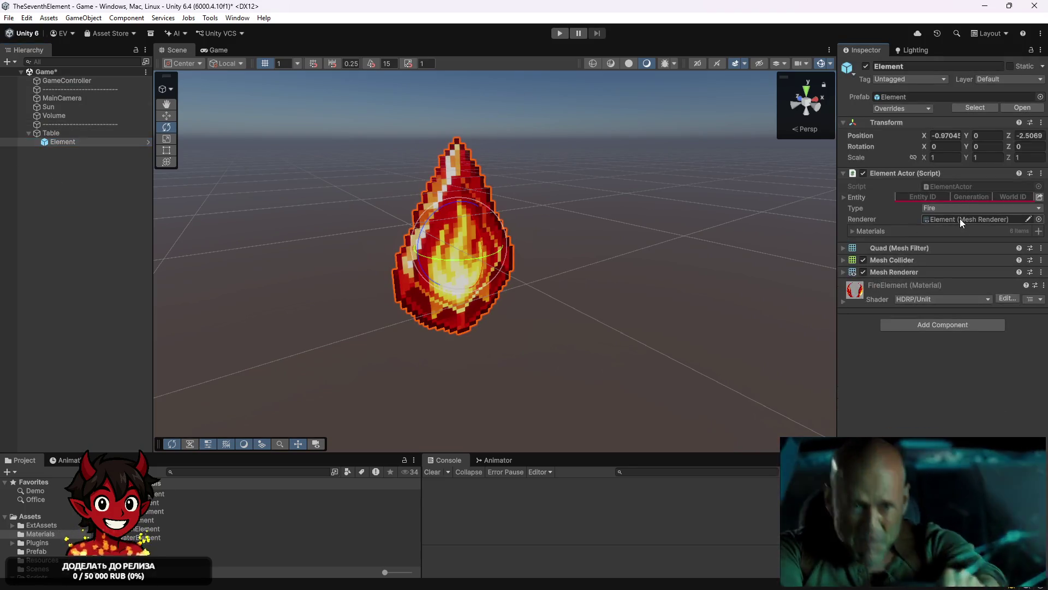
click(965, 210)
click(958, 240)
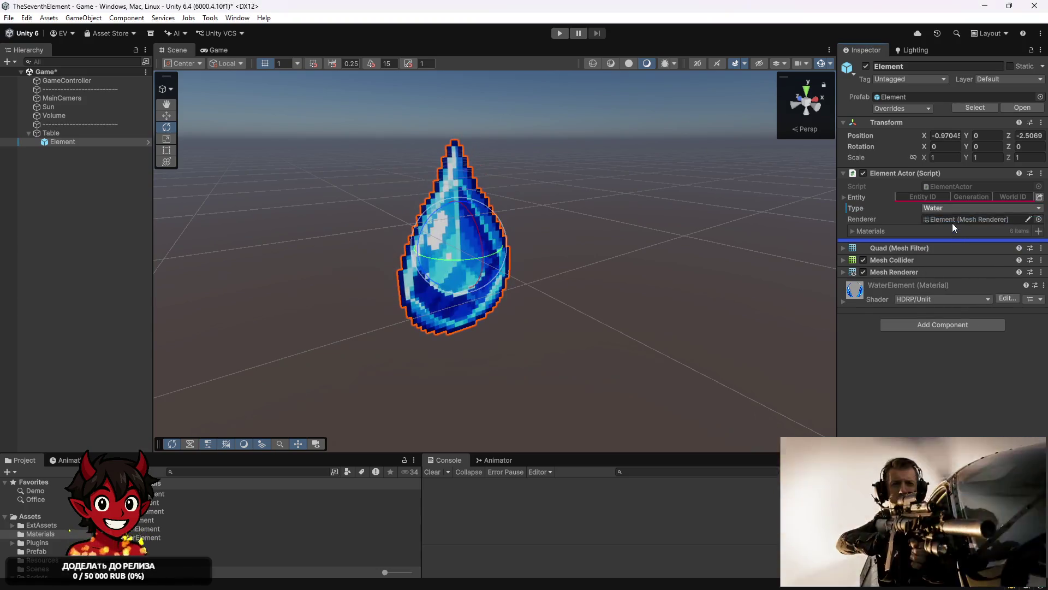
click(955, 210)
click(931, 230)
click(248, 213)
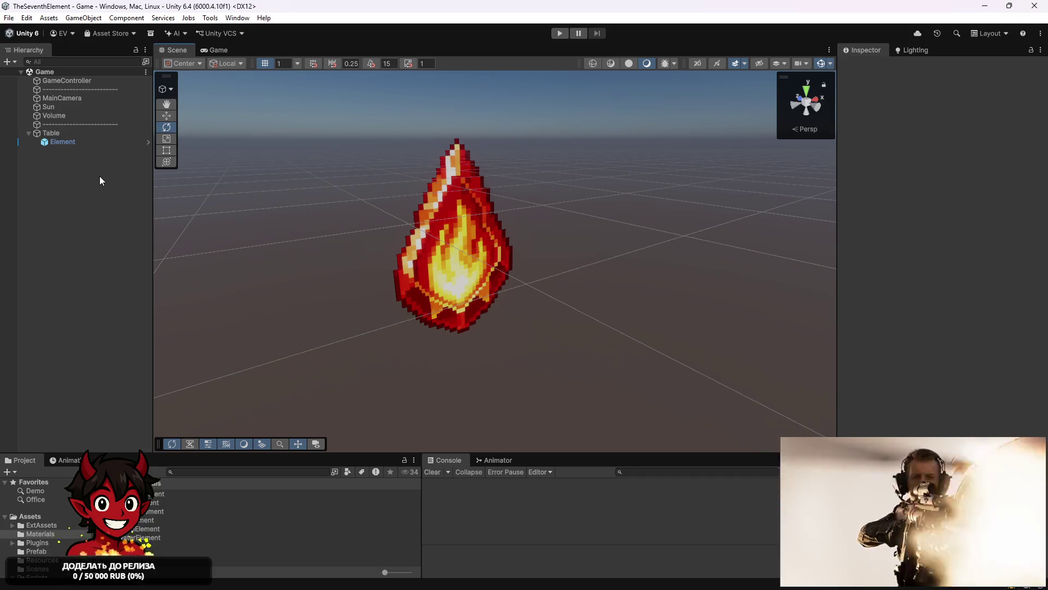
Select the Element under Table and view the Type field's Revert/Apply options without changing anything
click(105, 141)
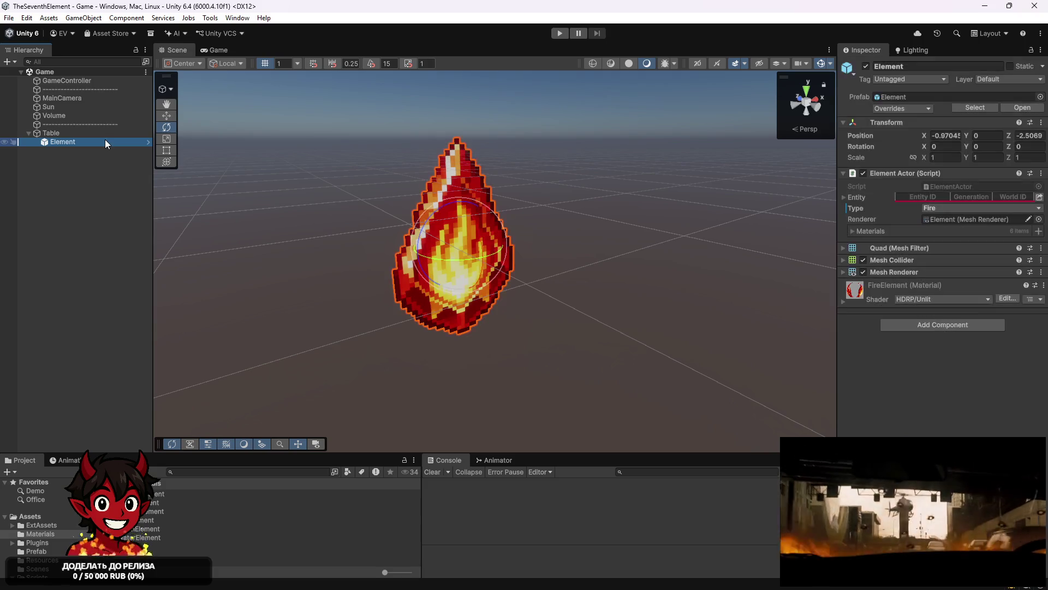
right_click(866, 215)
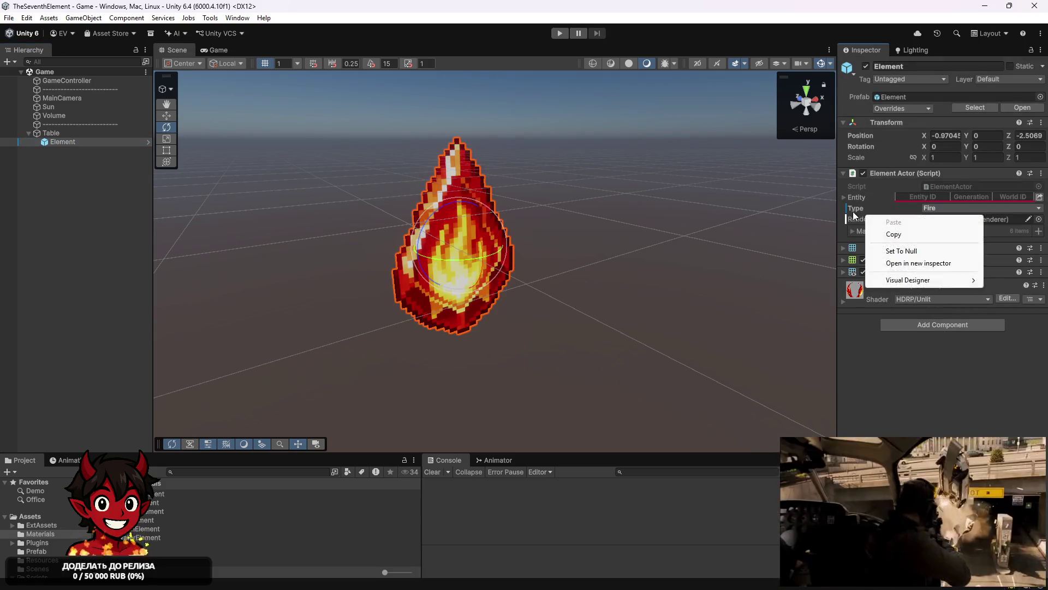
right_click(854, 211)
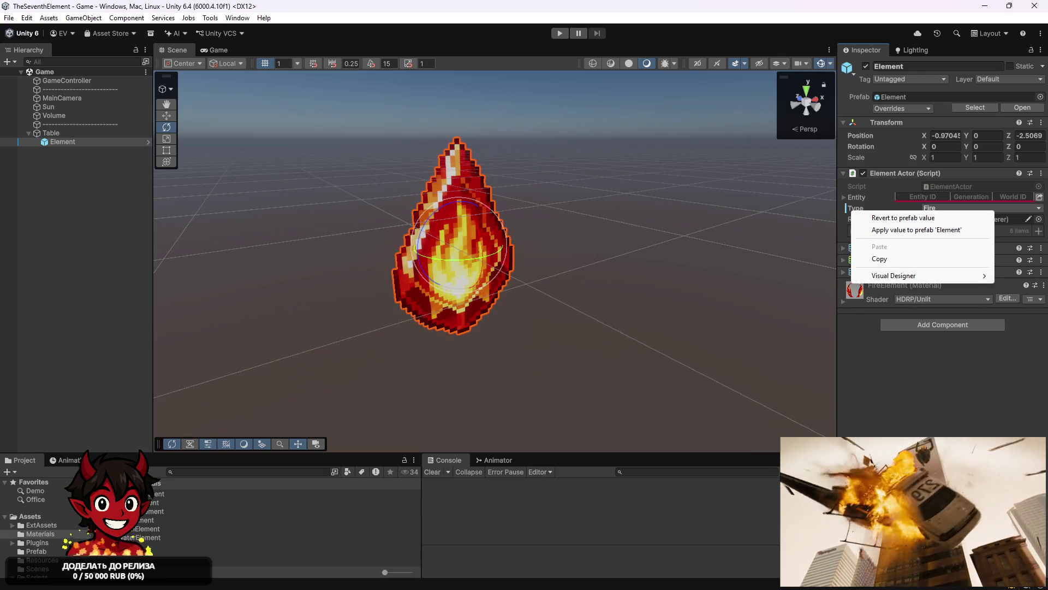
key(Escape)
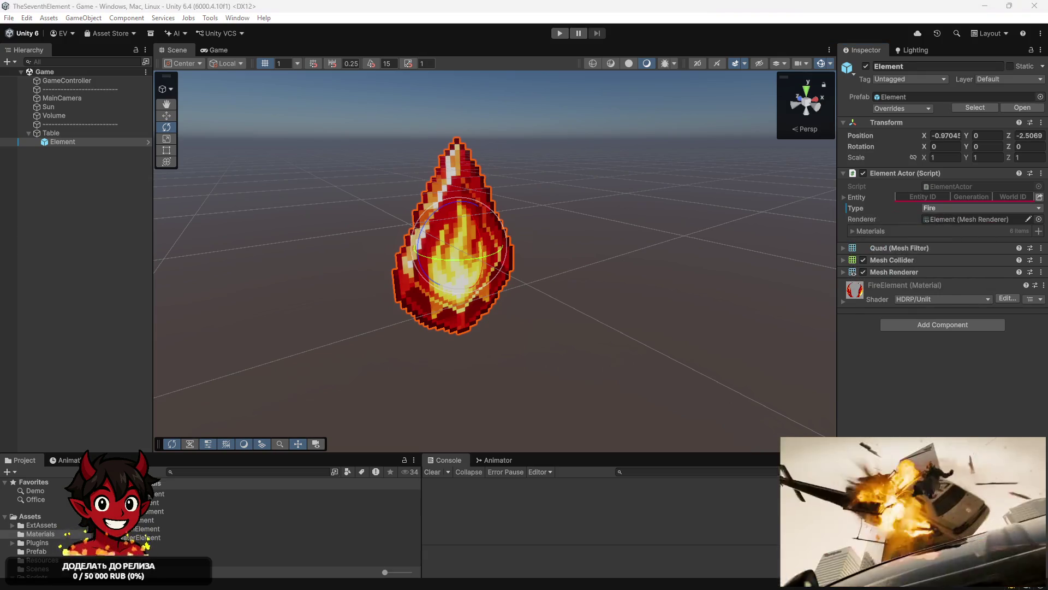
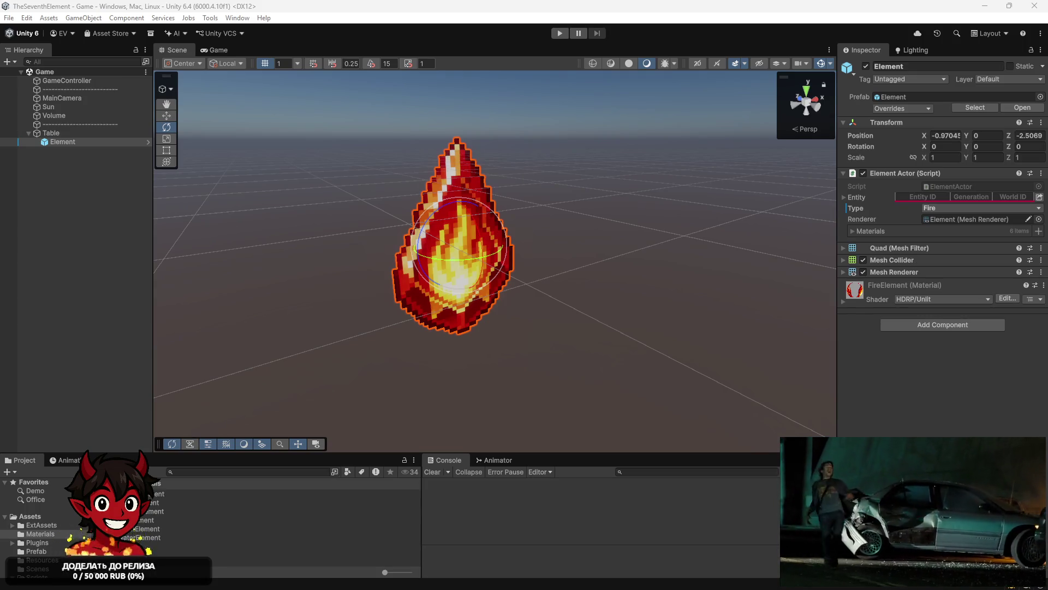
Delete the Element object under Table and save the Game scene
click(96, 140)
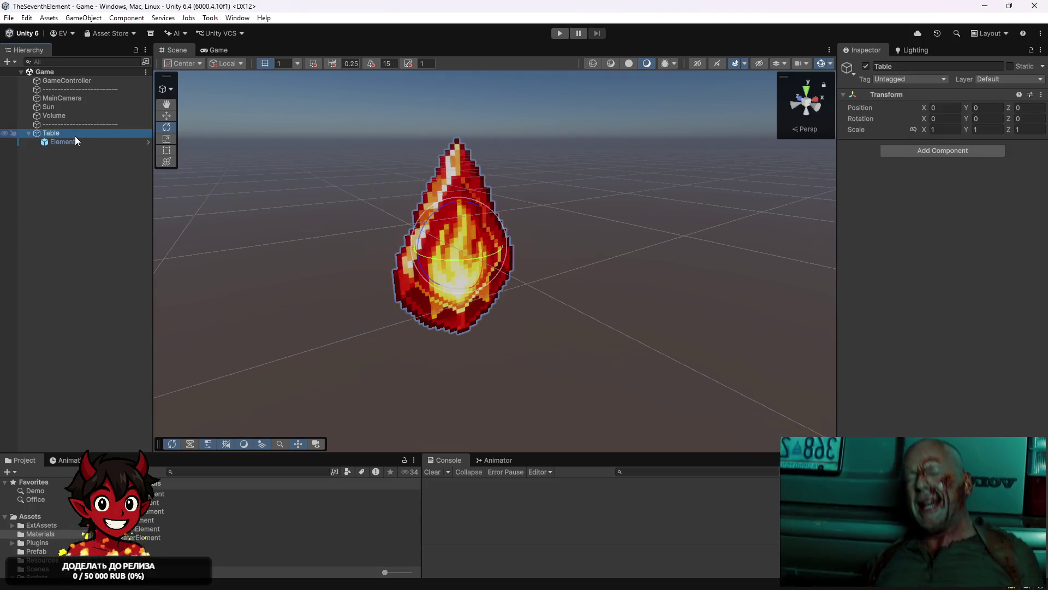
key(Delete)
key(ctrl+s)
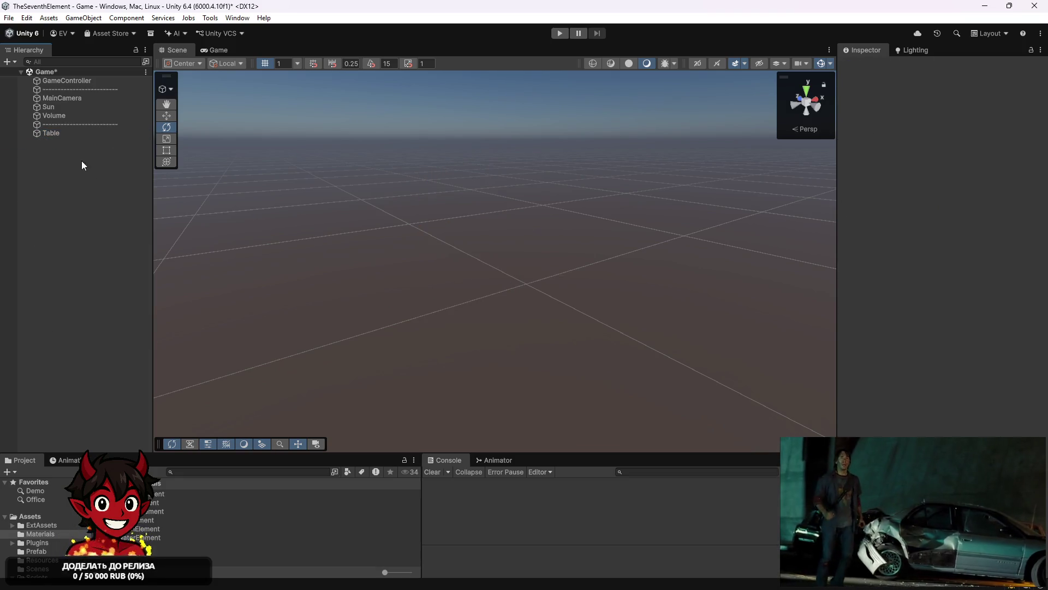
mouse_move(274, 564)
click(235, 576)
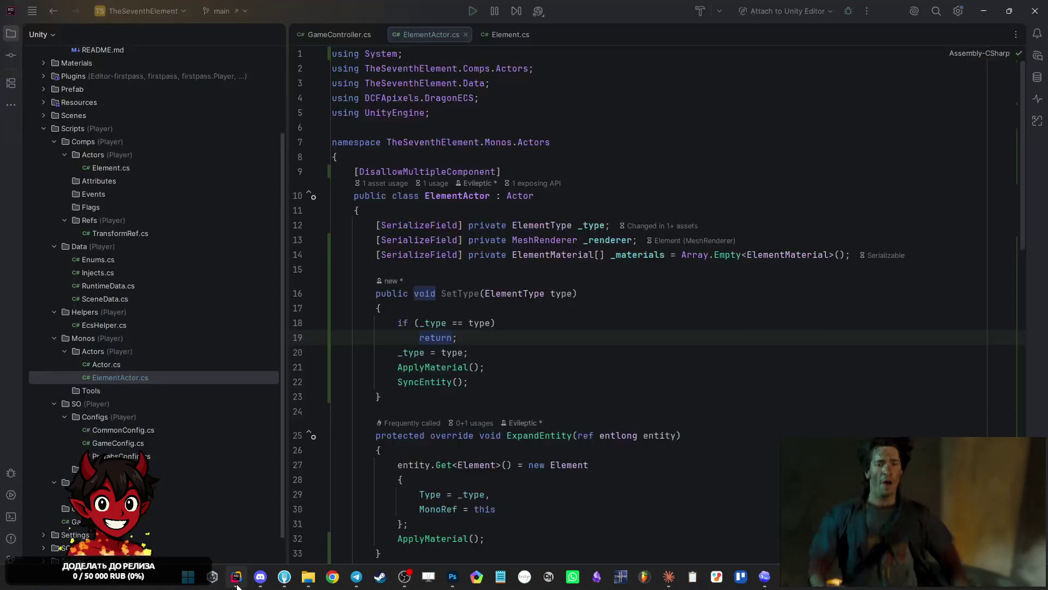
Declare 'public ElementActor ElementPrefab;' in PrefabsConfig.cs and save it
click(355, 38)
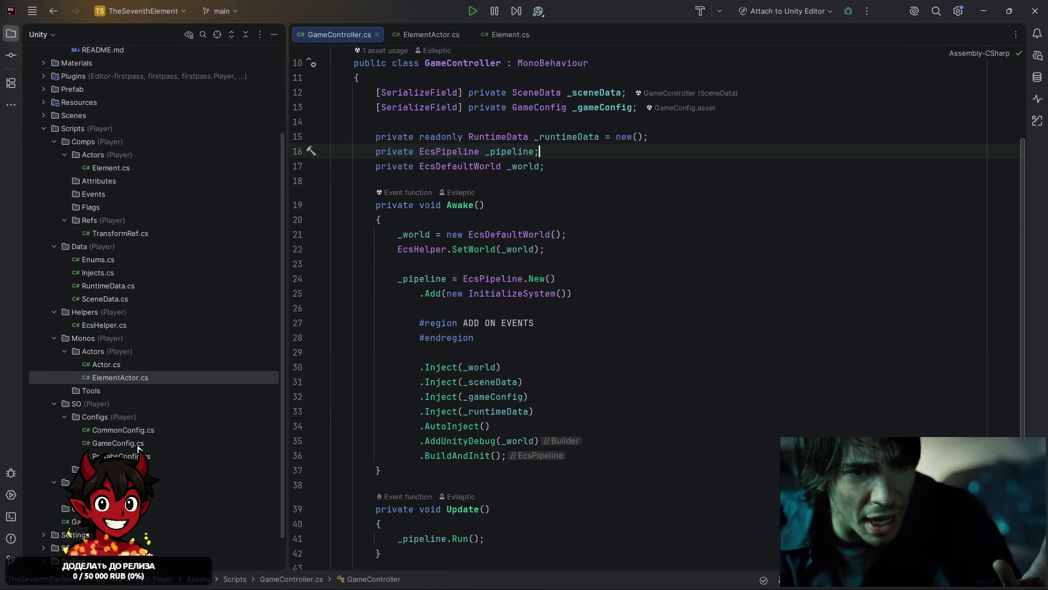
double_click(90, 454)
click(405, 166)
text(p)
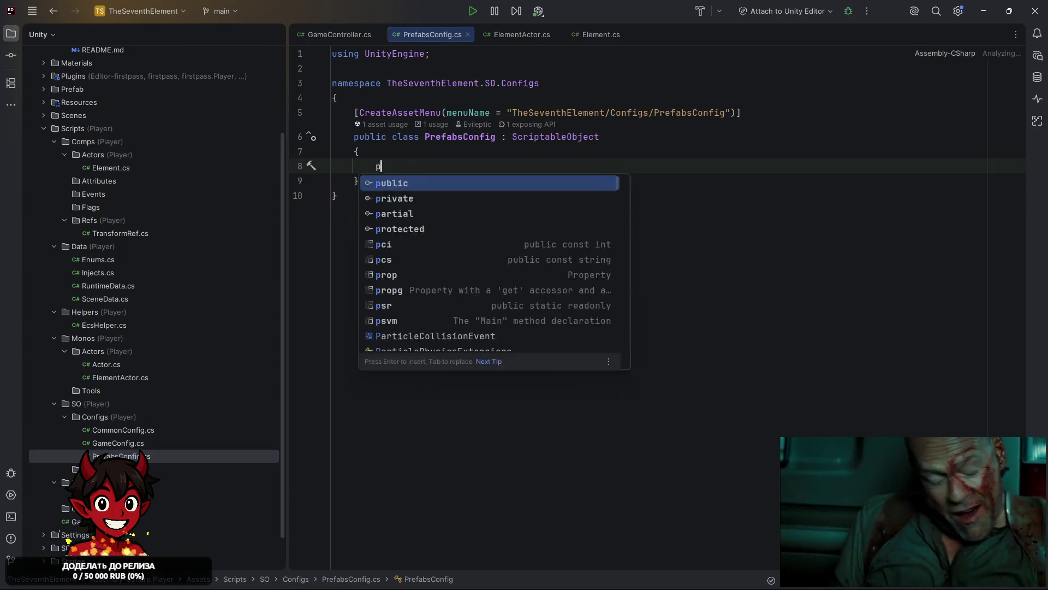
text(ublic ElementA)
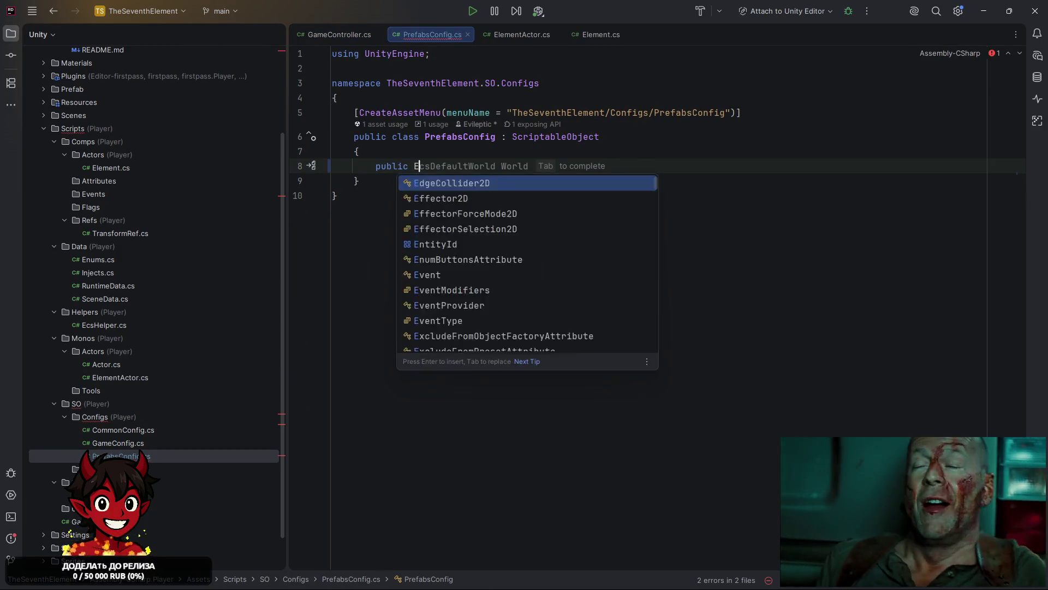
key(Return)
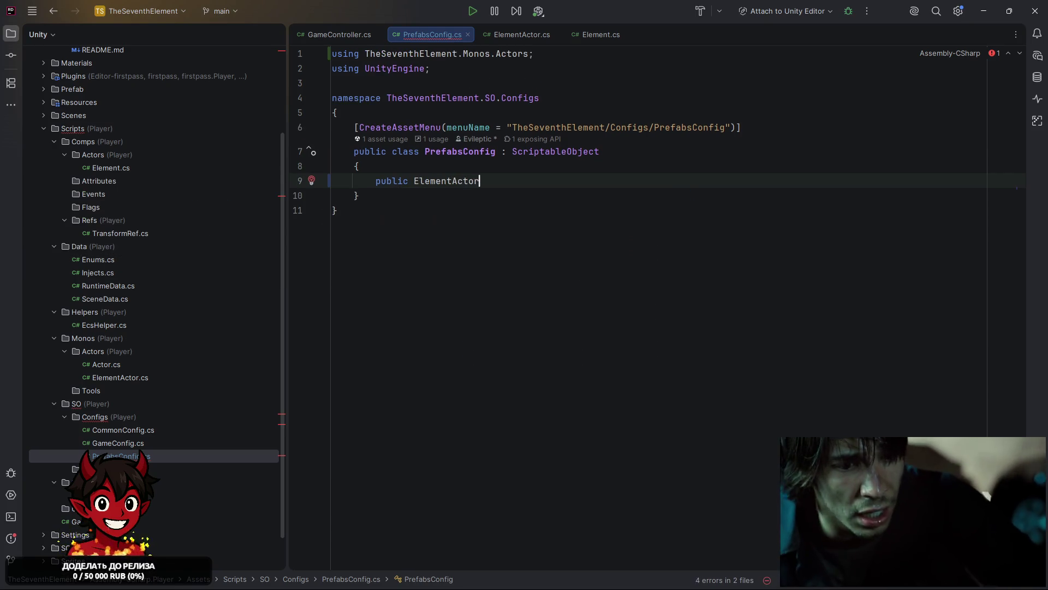
text( ElementPrefab;)
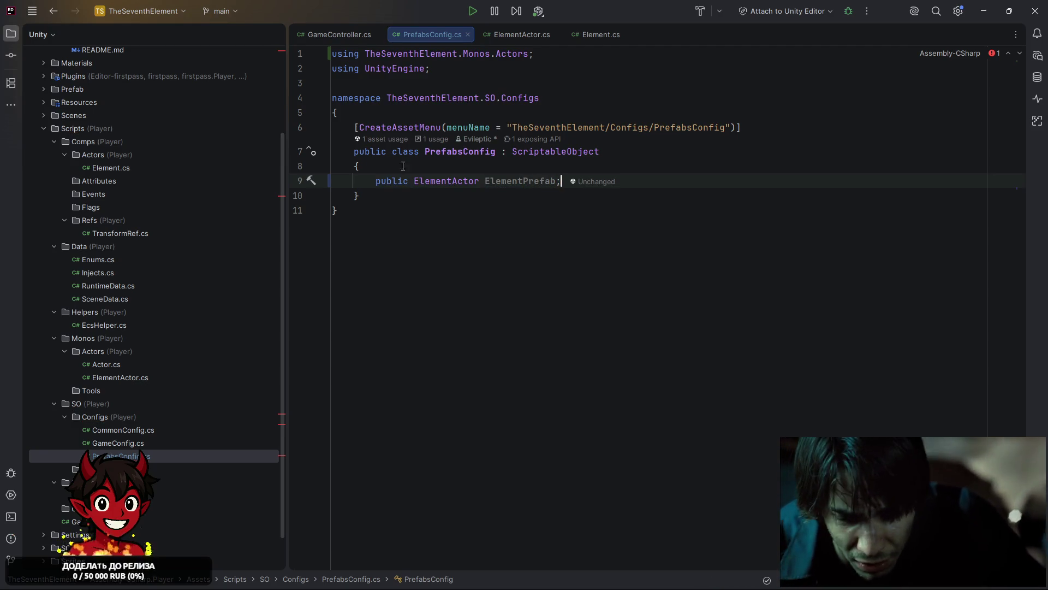
key(ctrl+s)
click(982, 12)
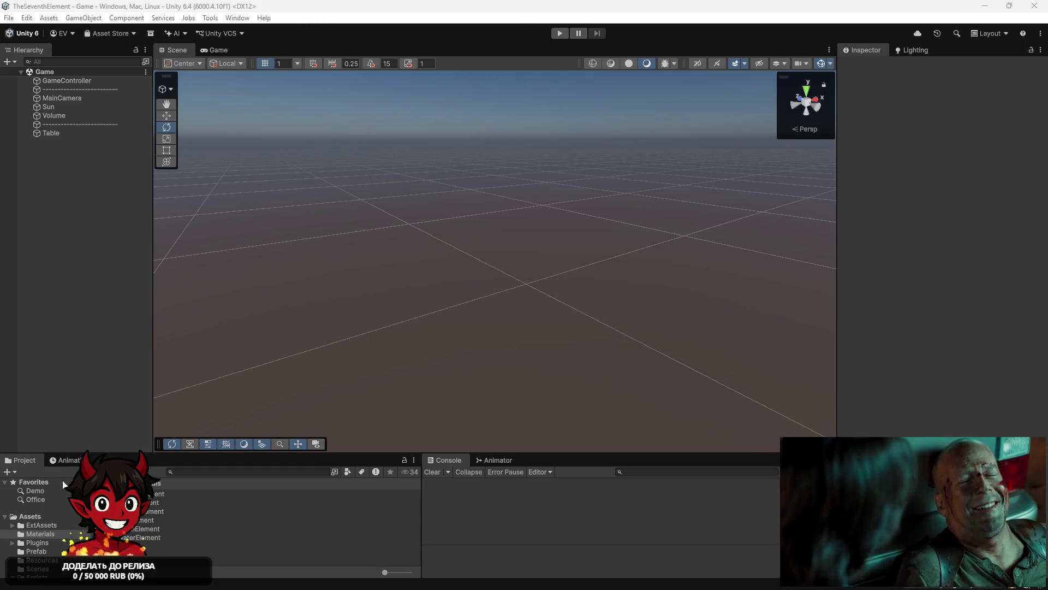
Drag the Element prefab into the PrefabsConfig asset's Element Prefab field
scroll(44, 557, down, 4)
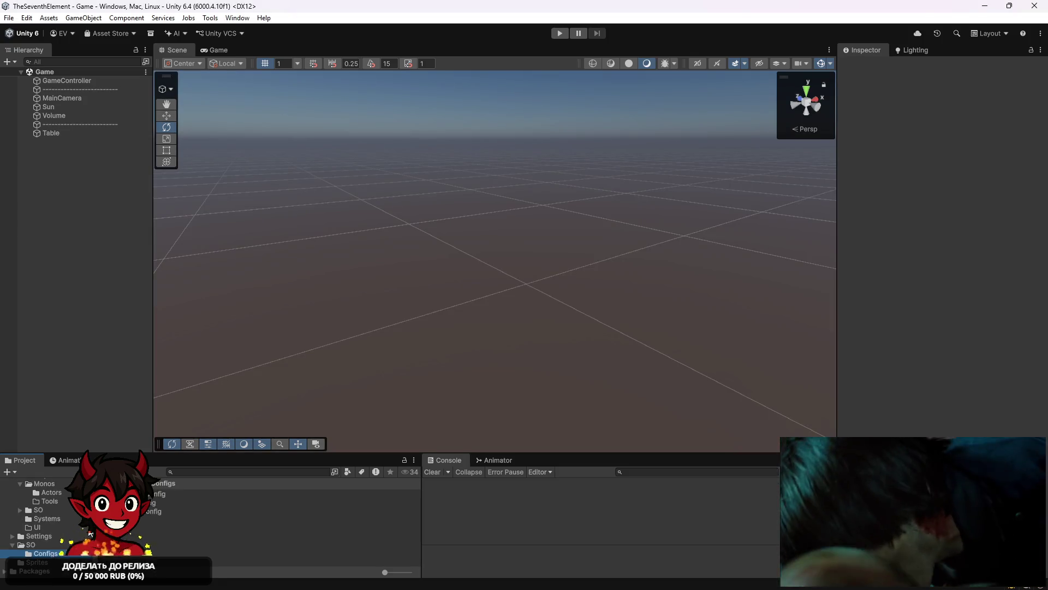
click(47, 553)
scroll(30, 519, up, 5)
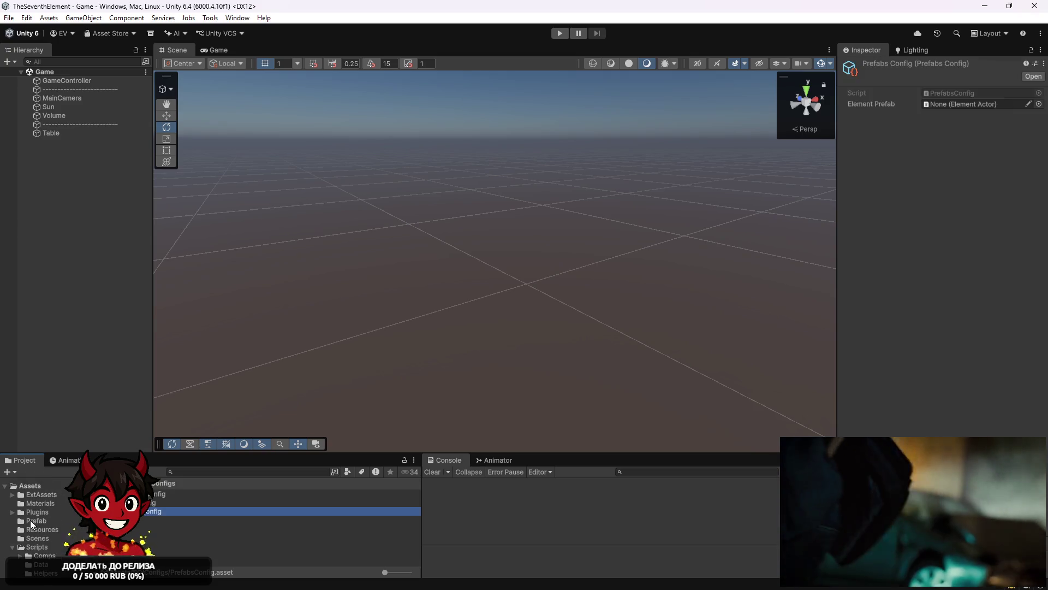
click(57, 522)
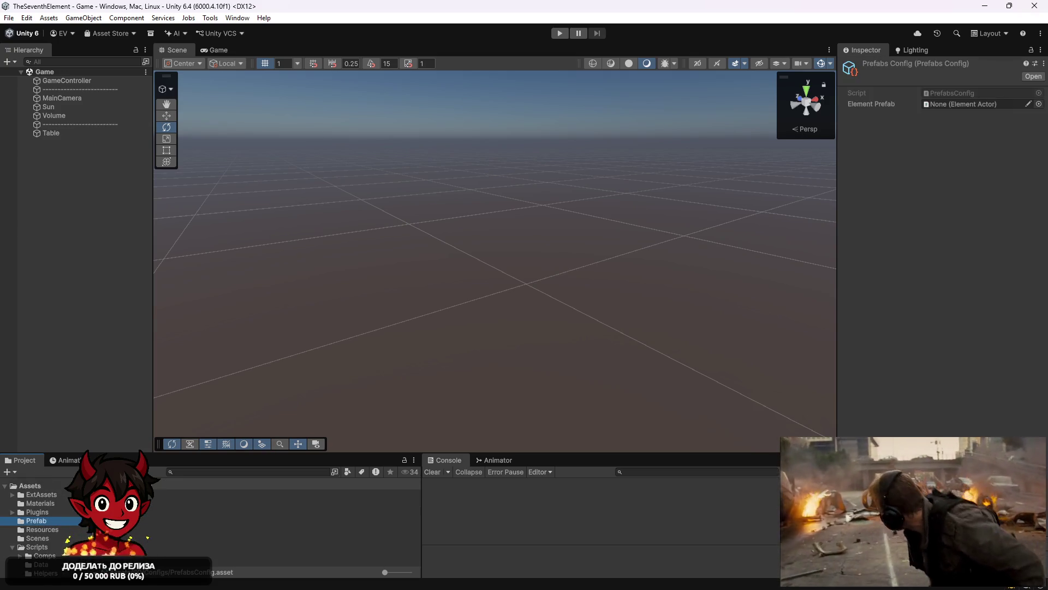
drag(56, 522, 967, 105)
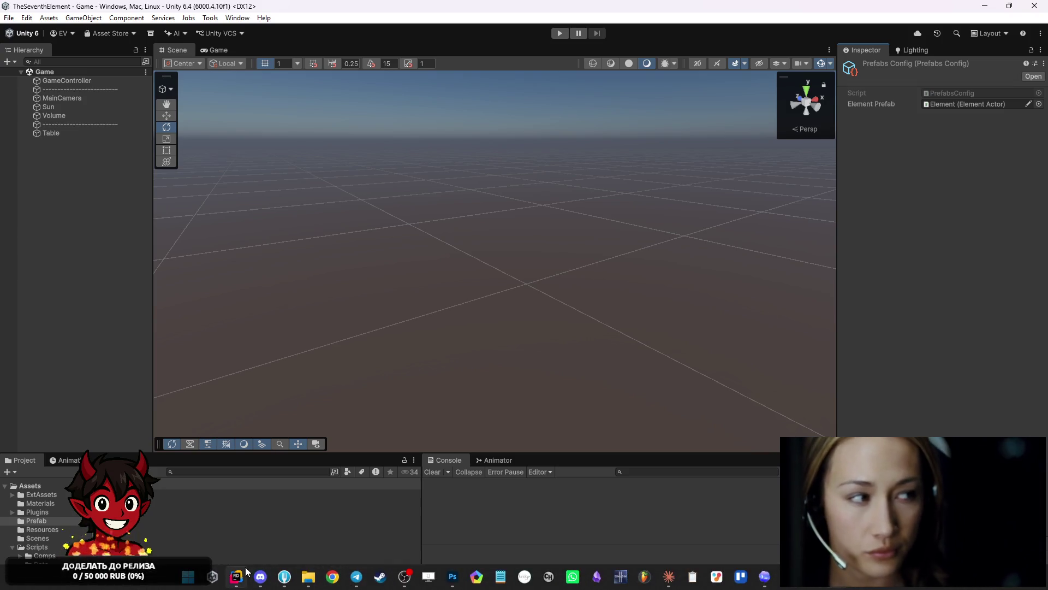
click(245, 573)
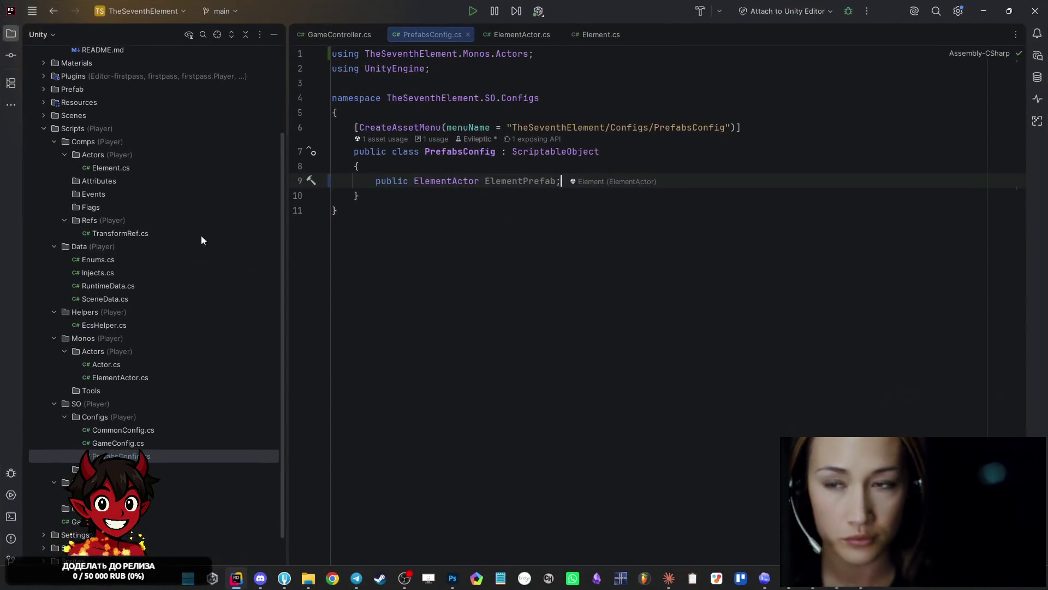
Add a new class named BoardConfig to the Configs folder
right_click(123, 420)
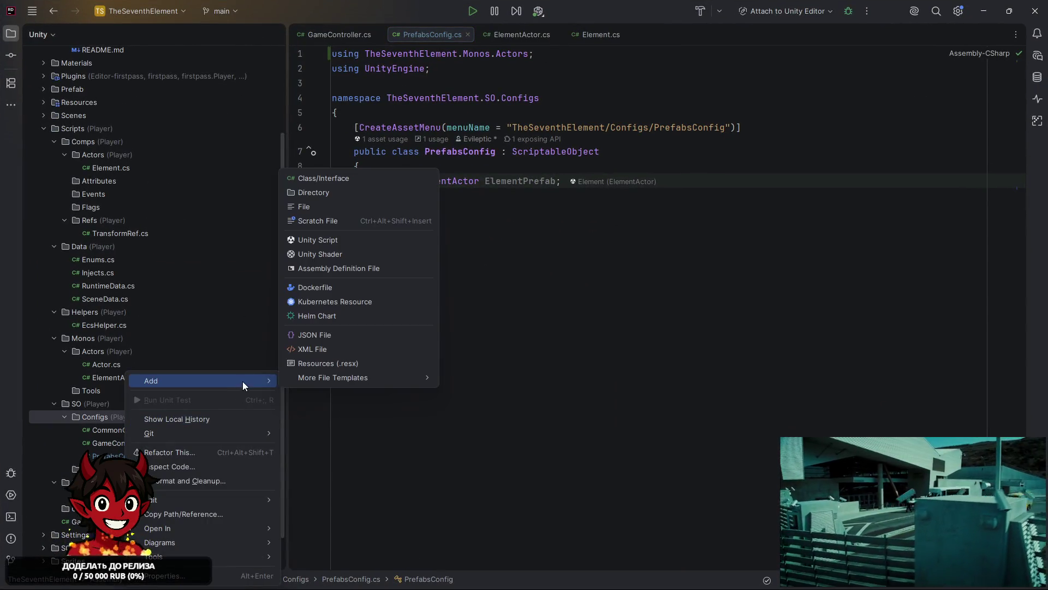
key(Right)
key(Return)
text(Board)
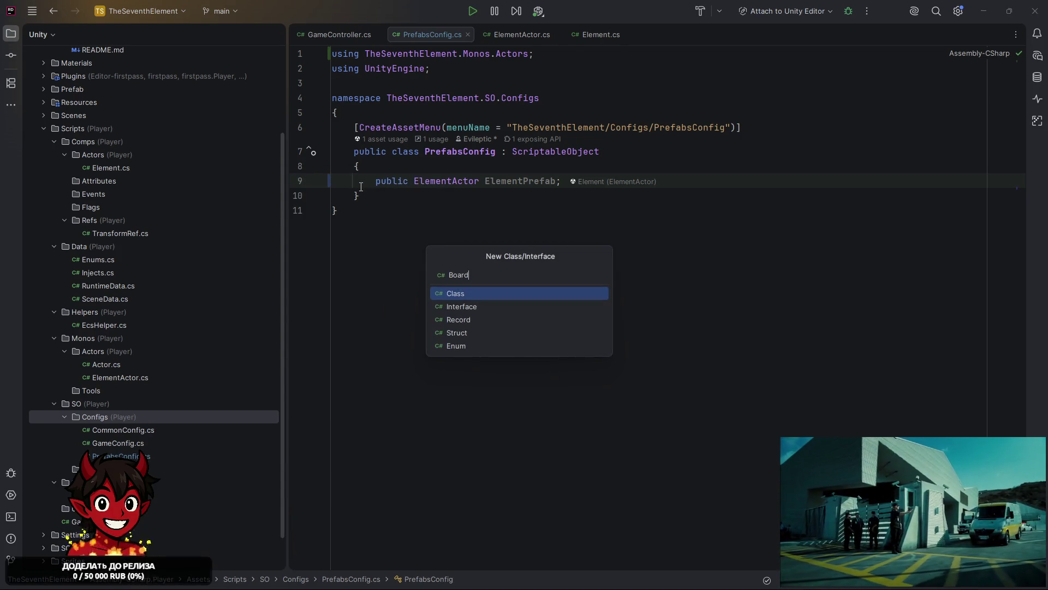
text(Con)
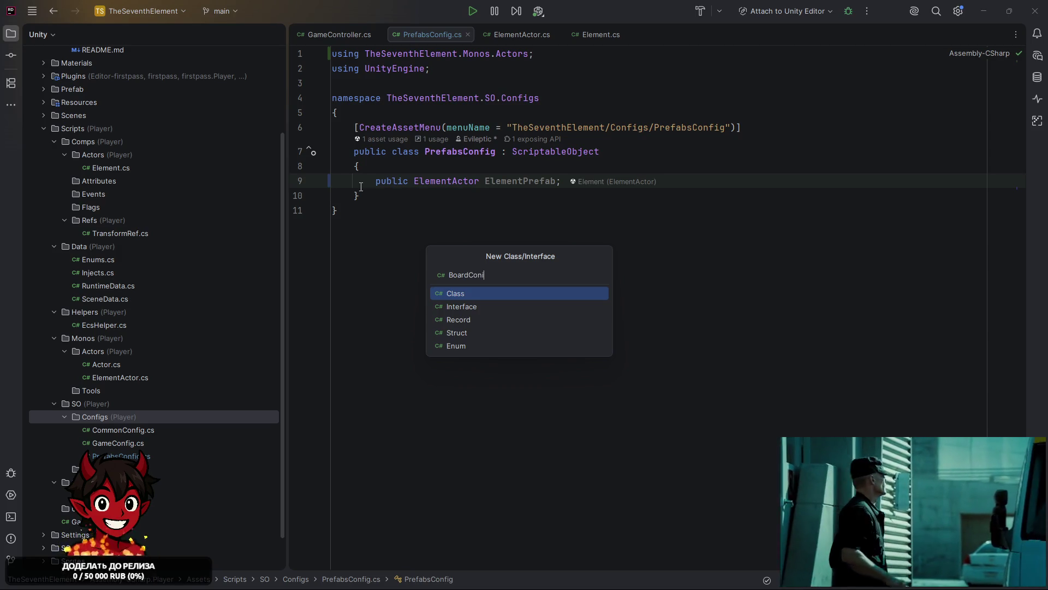
text(fig)
key(Return)
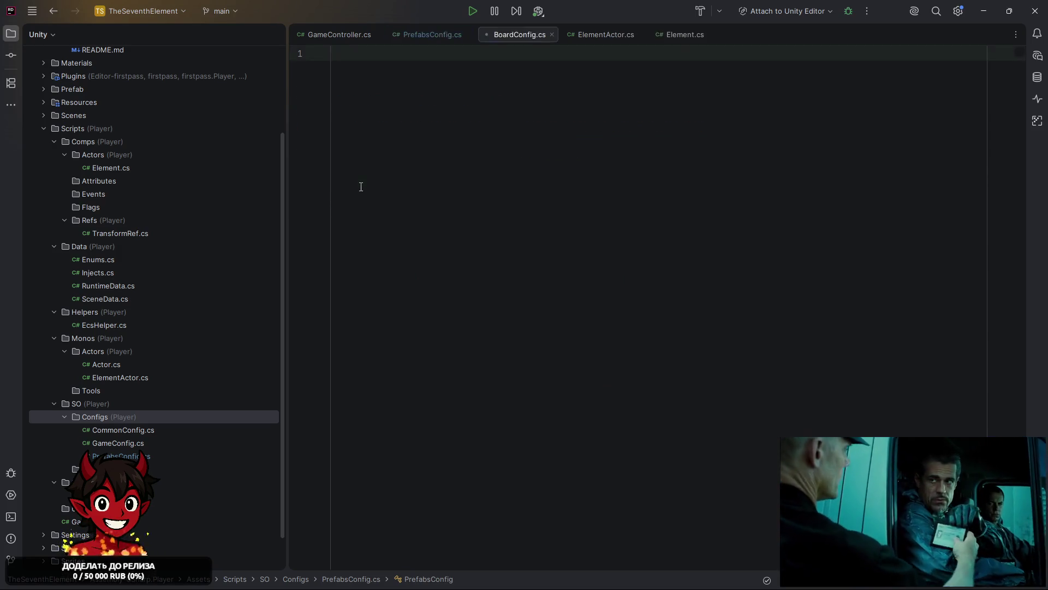
Make BoardConfig derive from ScriptableObject
click(531, 83)
text(: scrip)
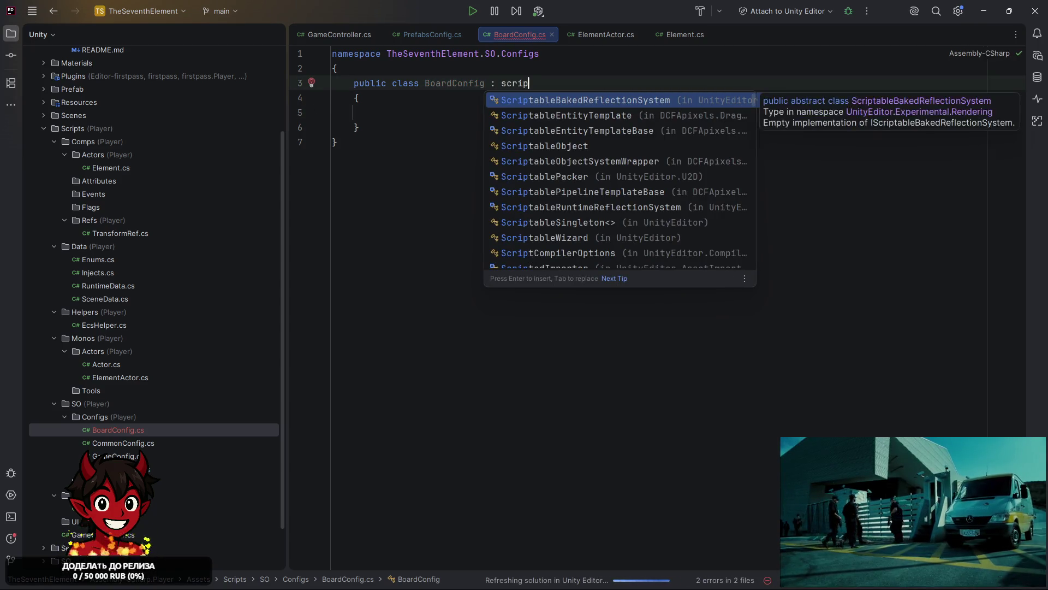
key(Return)
key(ctrl+z)
text(pta)
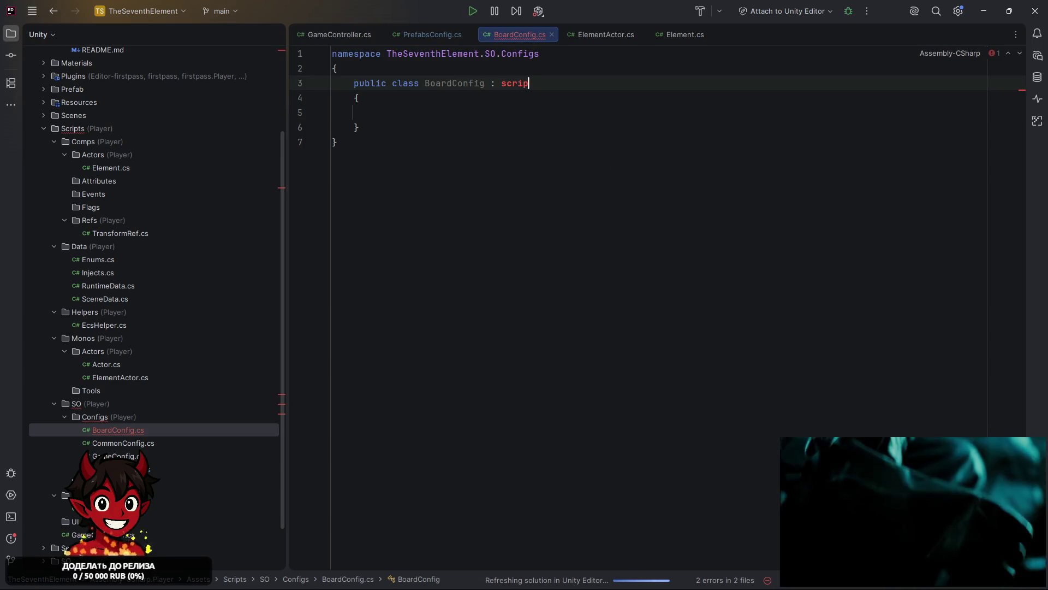
key(Escape)
key(Return)
Add a CreateAssetMenu attribute with the menu path TheSeventhElement/Configs/Board Config
key(Up)
key(End)
key(Return)
text([cre)
key(Return)
key(Tab)
double_click(405, 83)
key(ctrl+c)
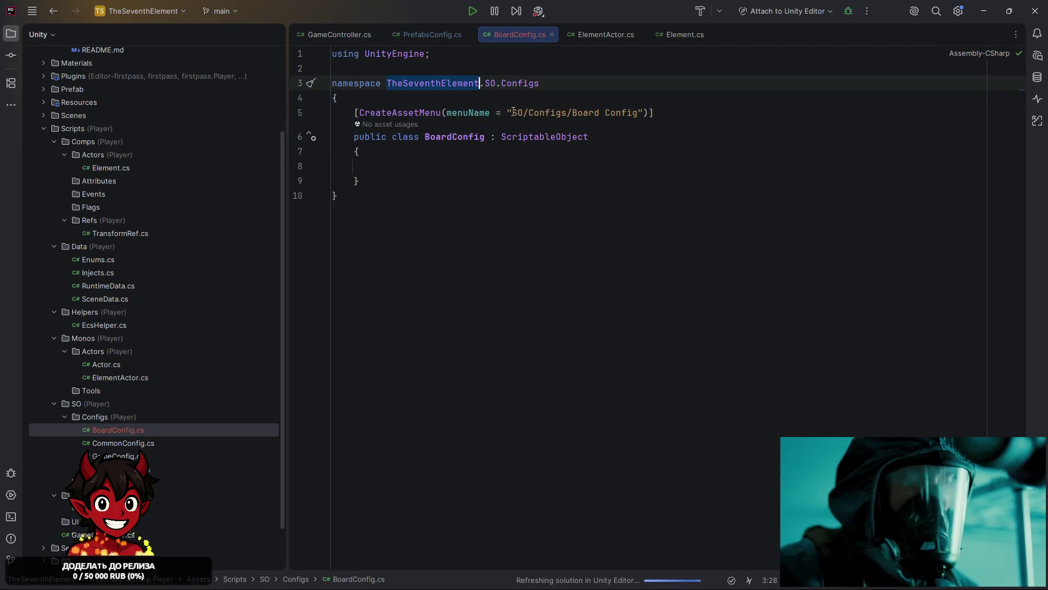
double_click(516, 113)
key(ctrl+v)
click(504, 170)
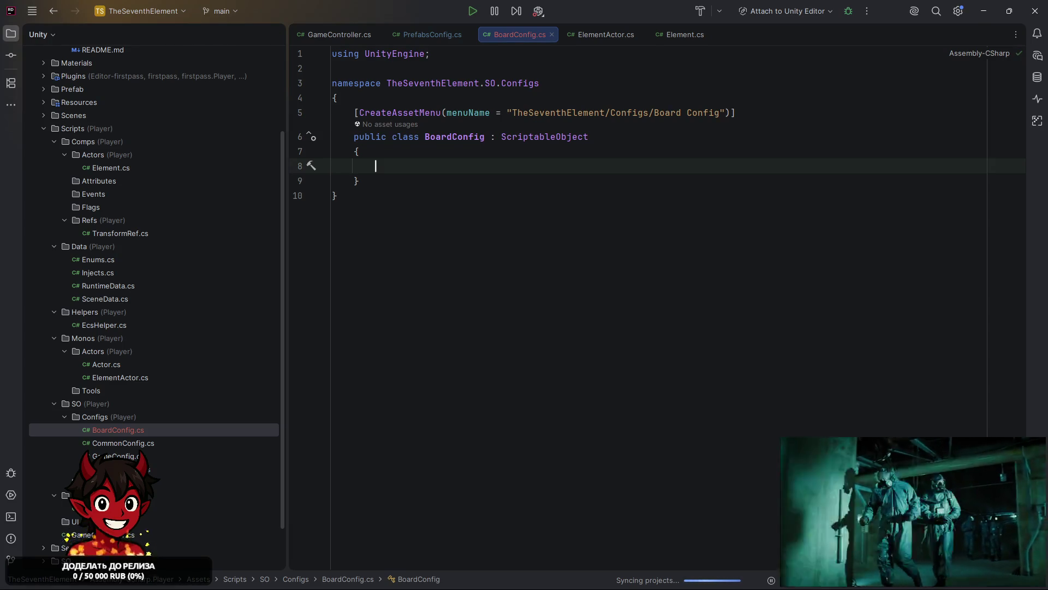
key(alt+Tab)
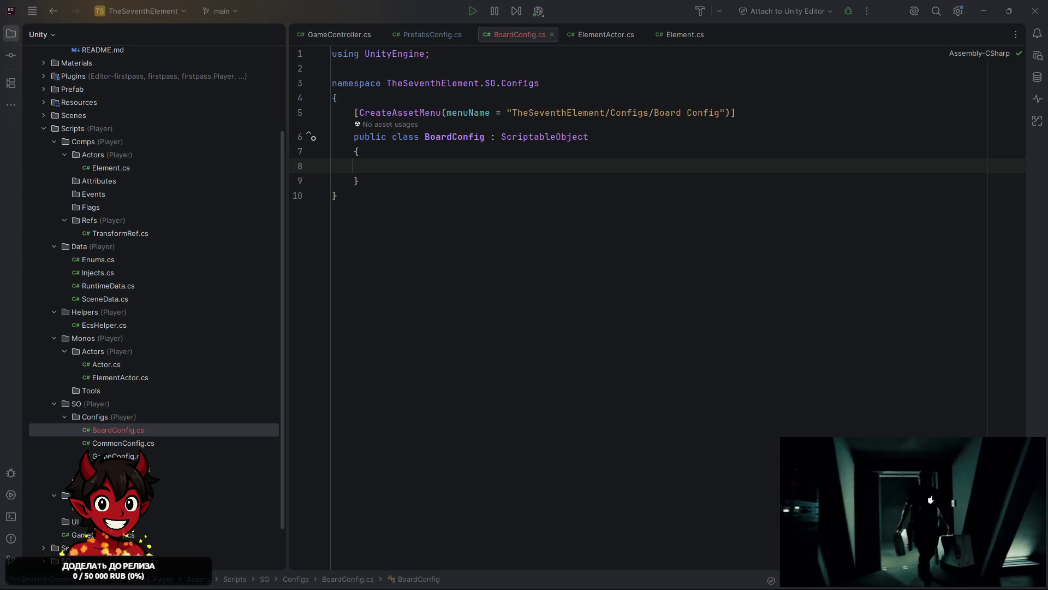
Return from Rider to the Unity editor and wait for the script reload
mouse_move(693, 586)
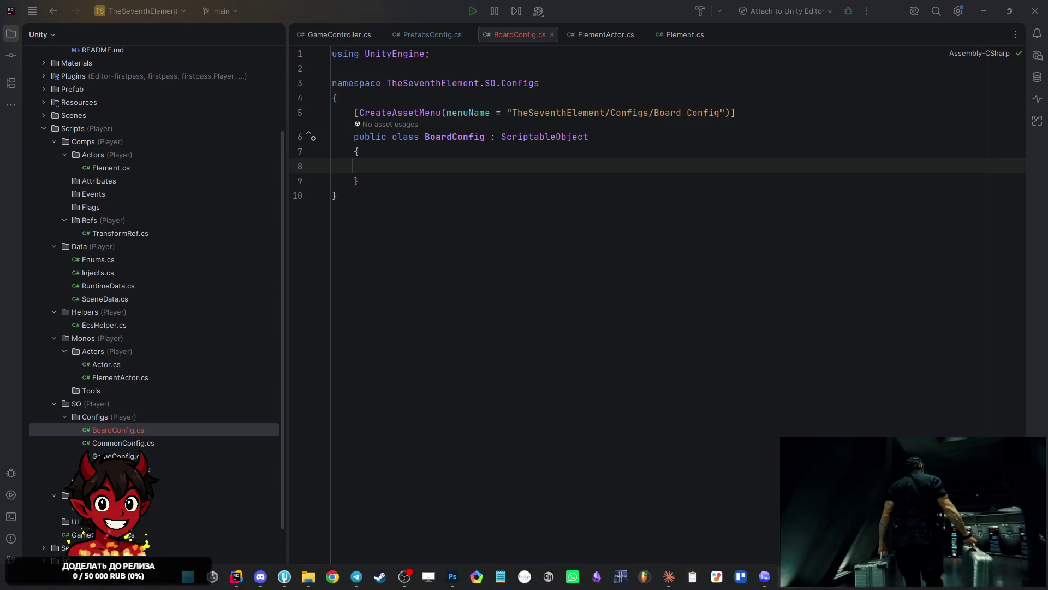
key(alt+Tab)
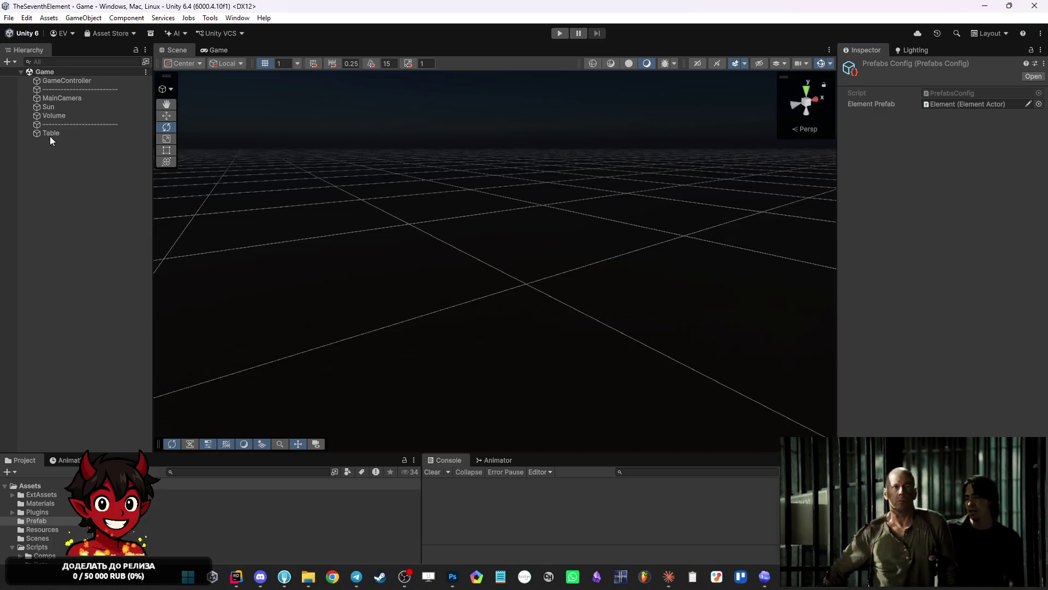
Rename the Table object to Board
click(52, 135)
click(58, 134)
text(Ищфкв)
text(Board)
key(Return)
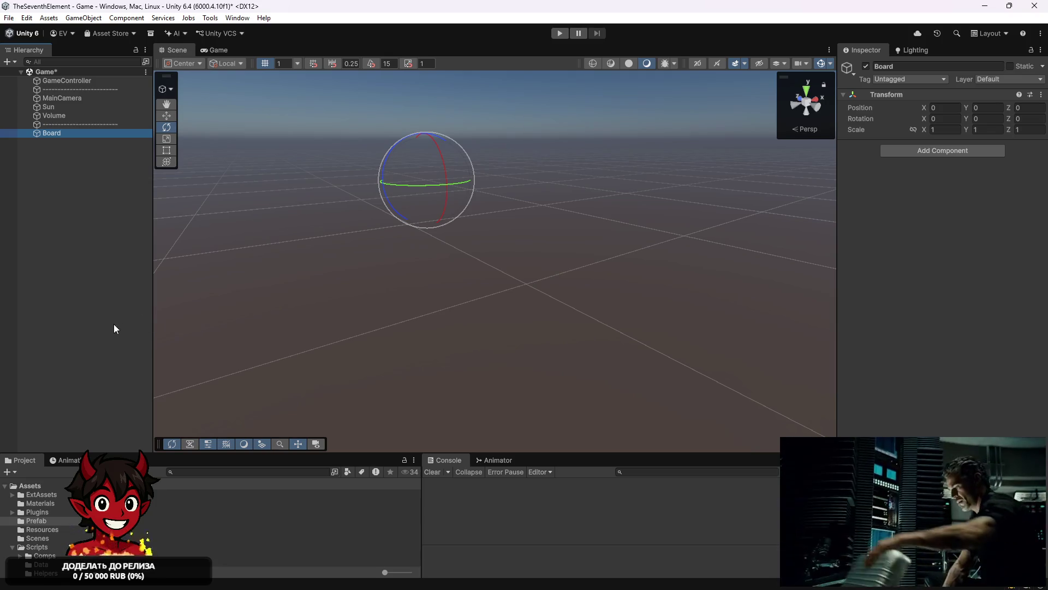
Save the Game scene and bring Rider back to the front
key(ctrl+s)
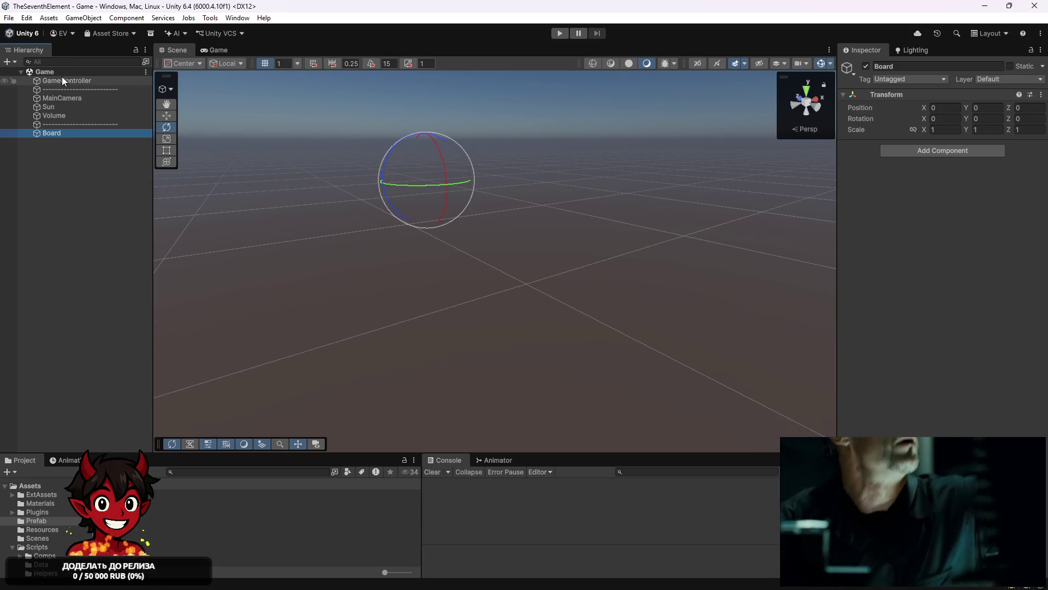
mouse_move(218, 587)
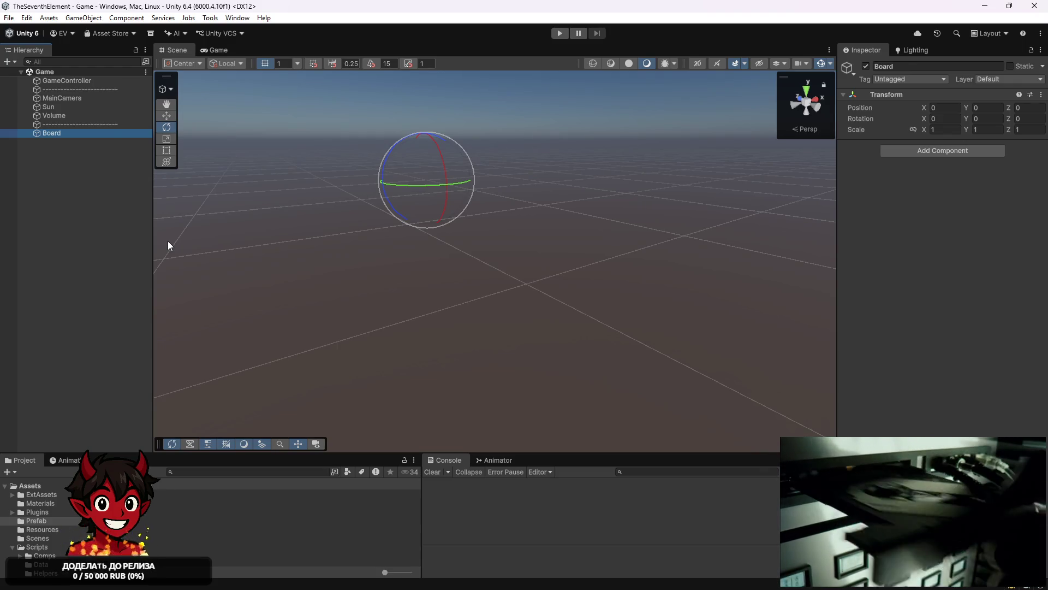
mouse_move(353, 587)
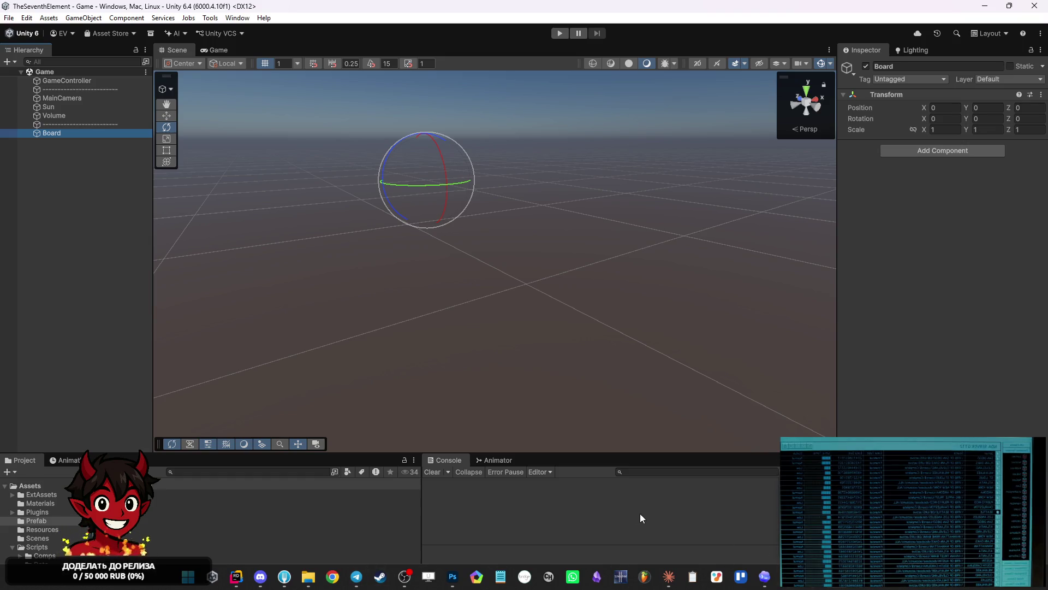
click(236, 584)
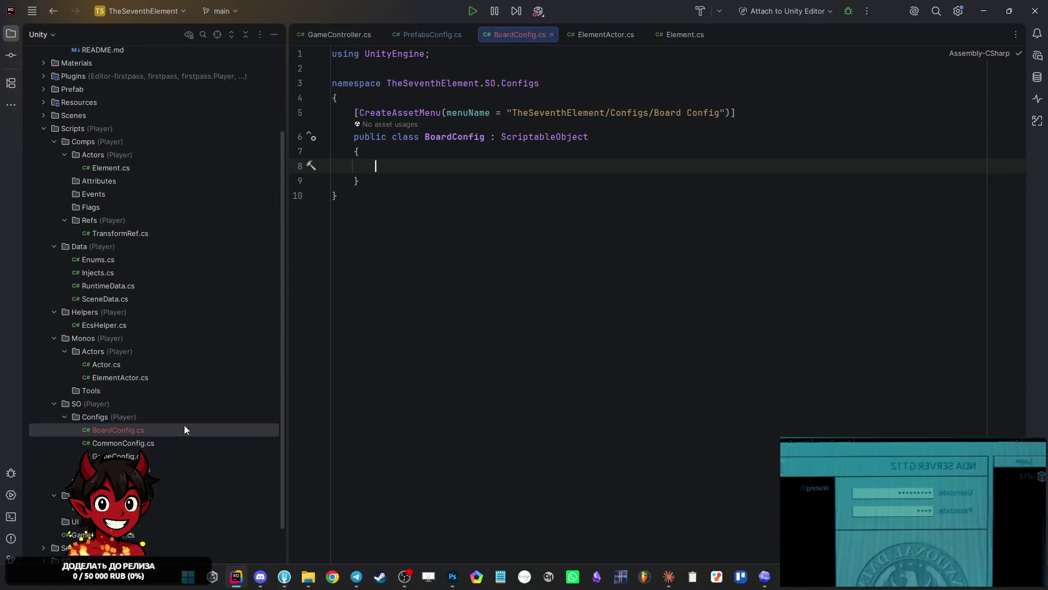
Create a Views directory inside Monos and select it
right_click(96, 337)
mouse_move(108, 329)
click(288, 344)
key(Escape)
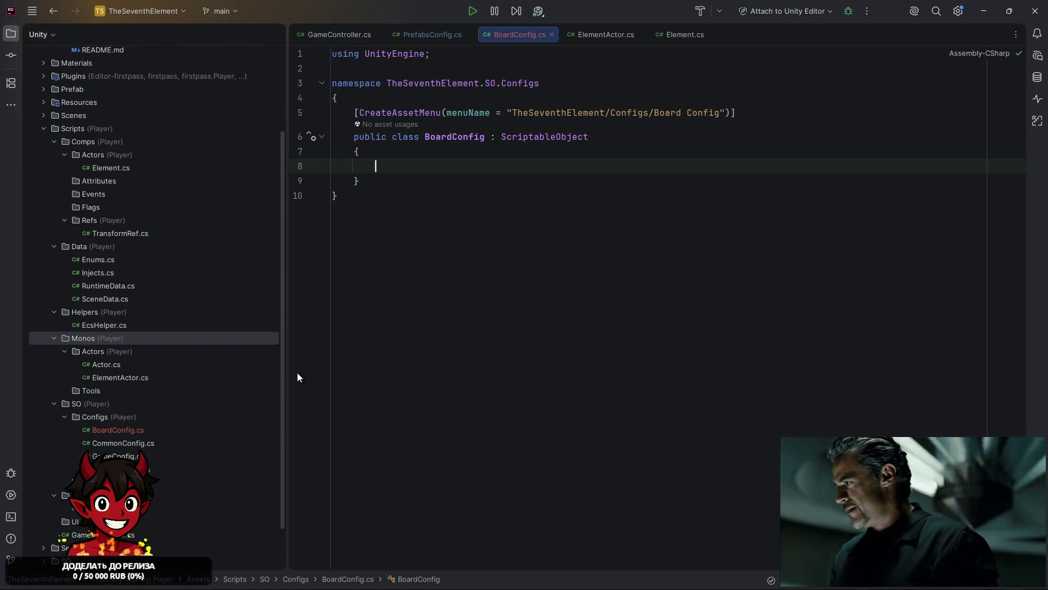
right_click(84, 334)
mouse_move(176, 340)
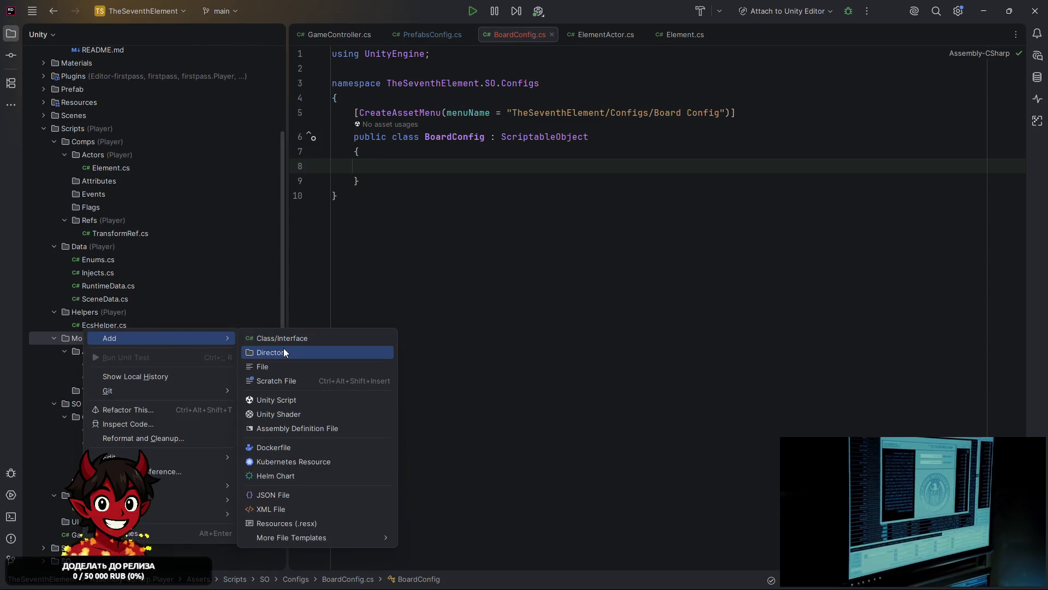
click(281, 352)
text(Views)
key(Return)
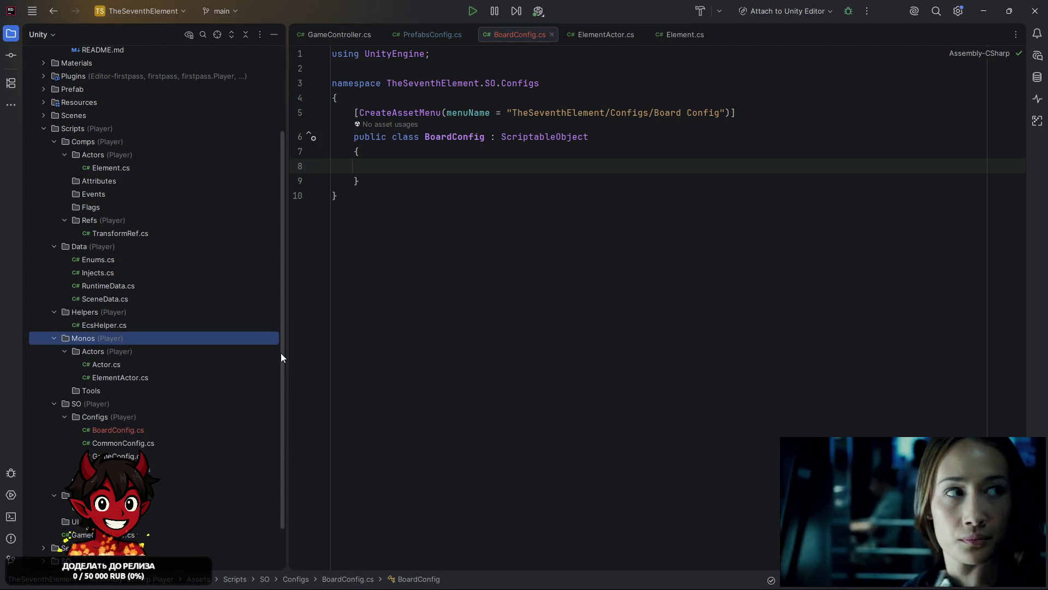
click(104, 405)
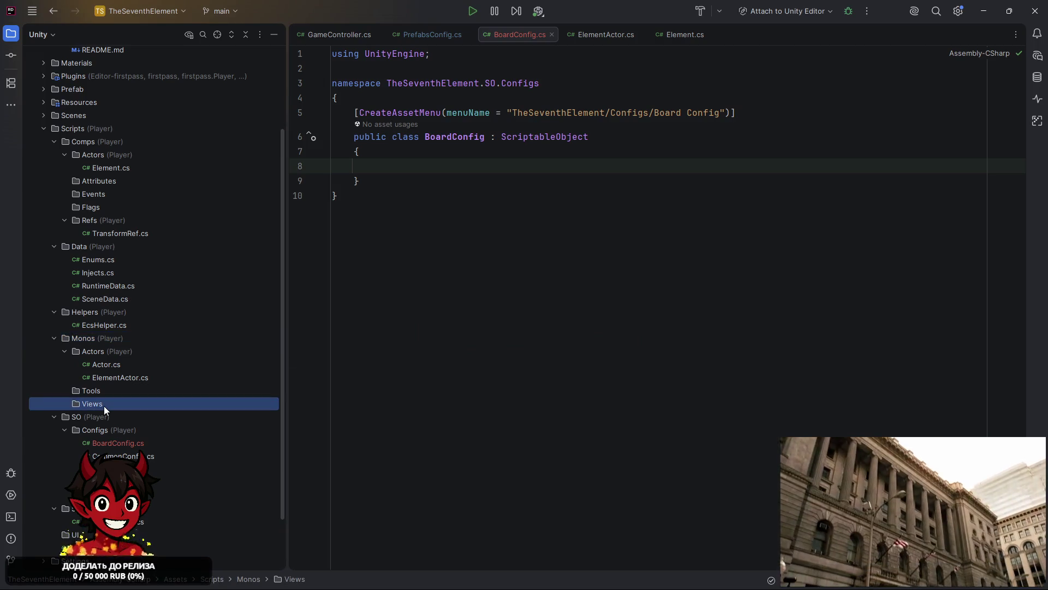
Add a View class in Views that derives from MonoBehaviour
right_click(104, 405)
mouse_move(164, 412)
click(332, 209)
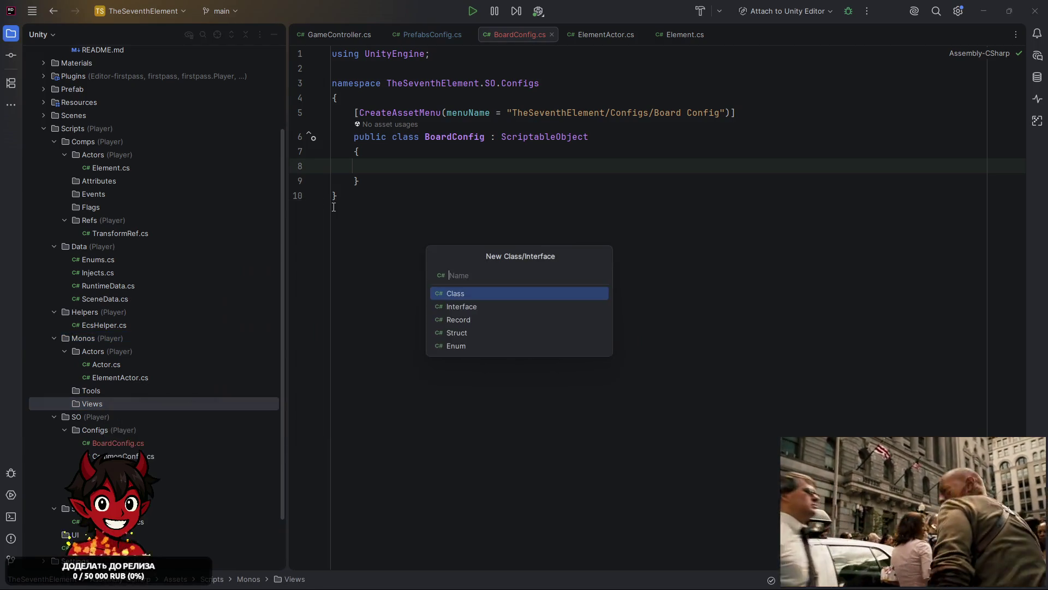
text(View)
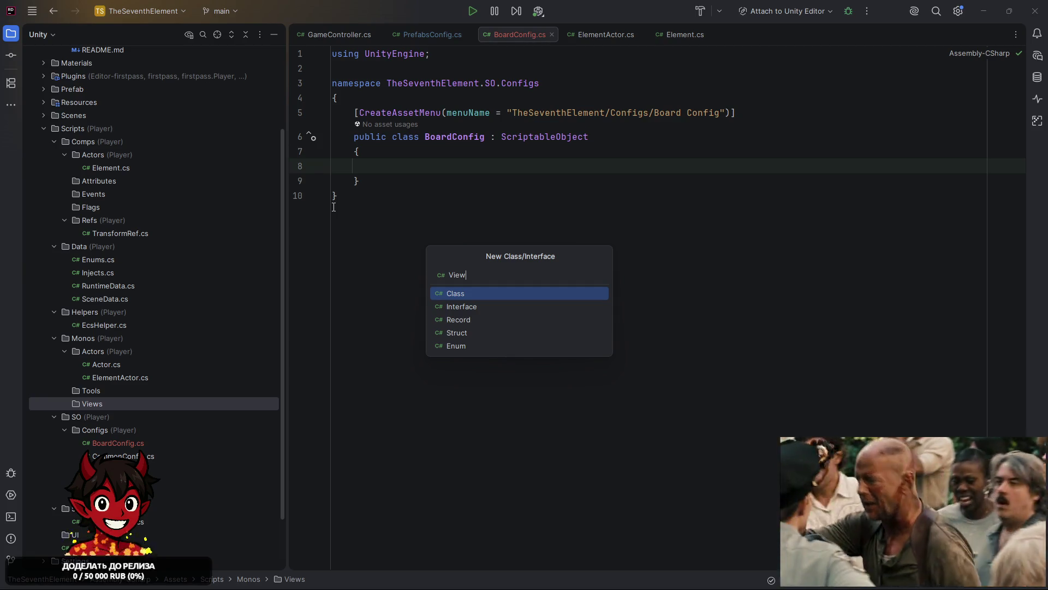
key(Return)
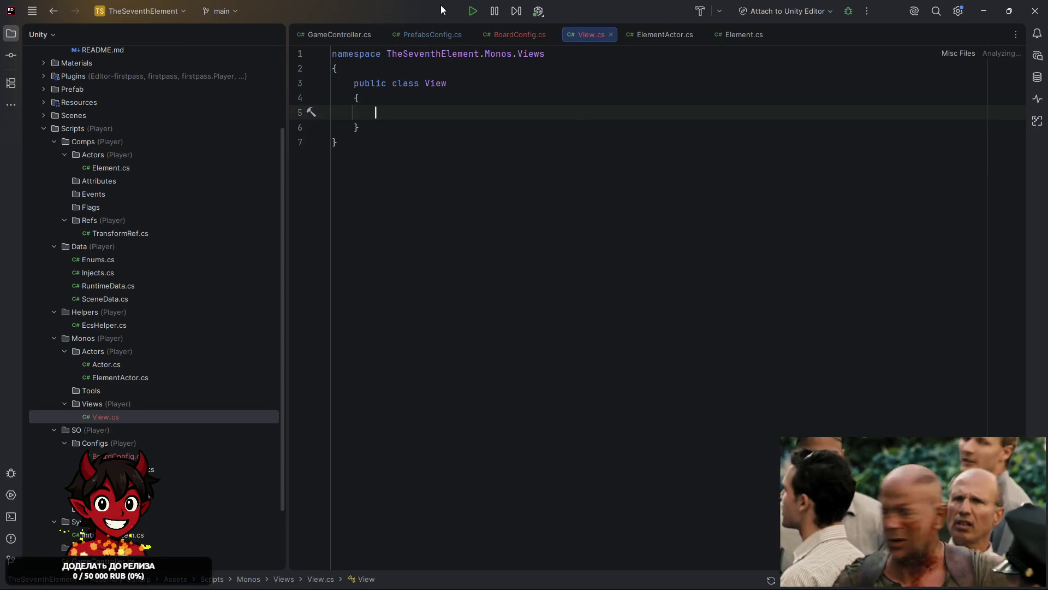
click(467, 83)
text(: M)
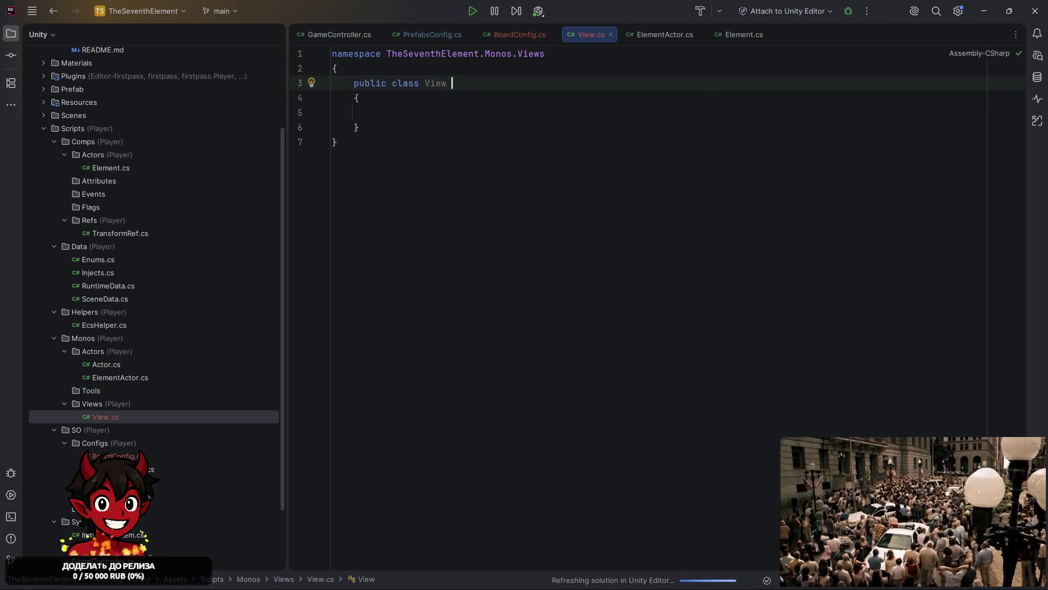
text(onoBe)
key(Return)
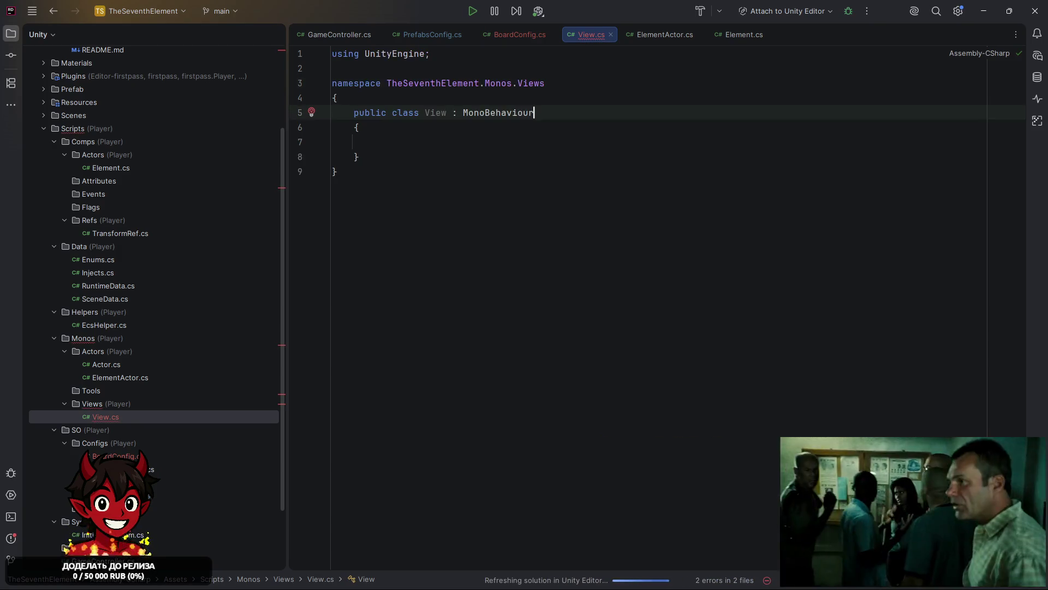
Rename the View class to GameView
click(433, 127)
click(436, 121)
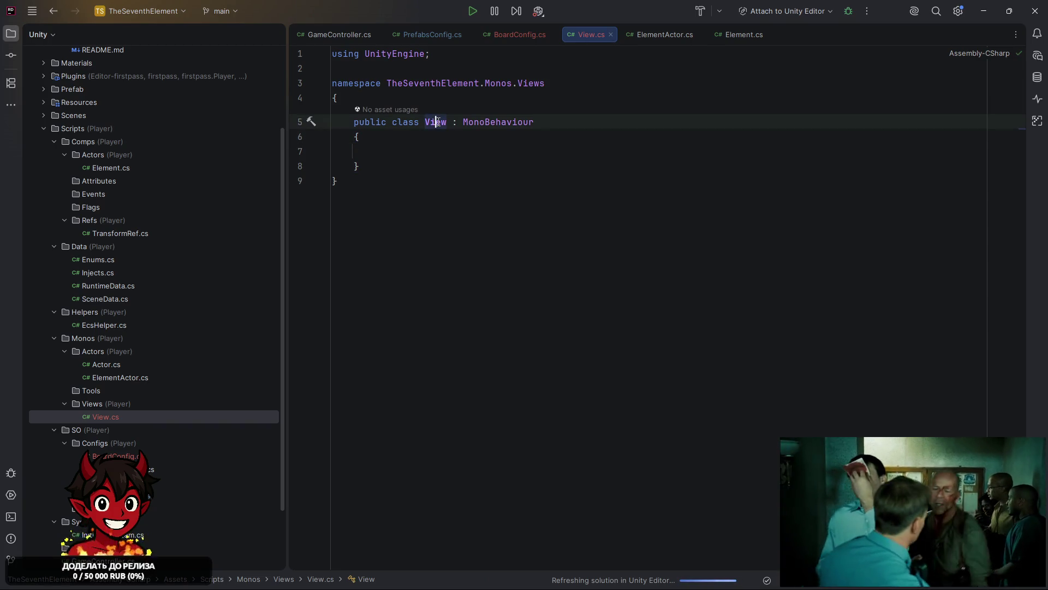
key(F2)
text(Game)
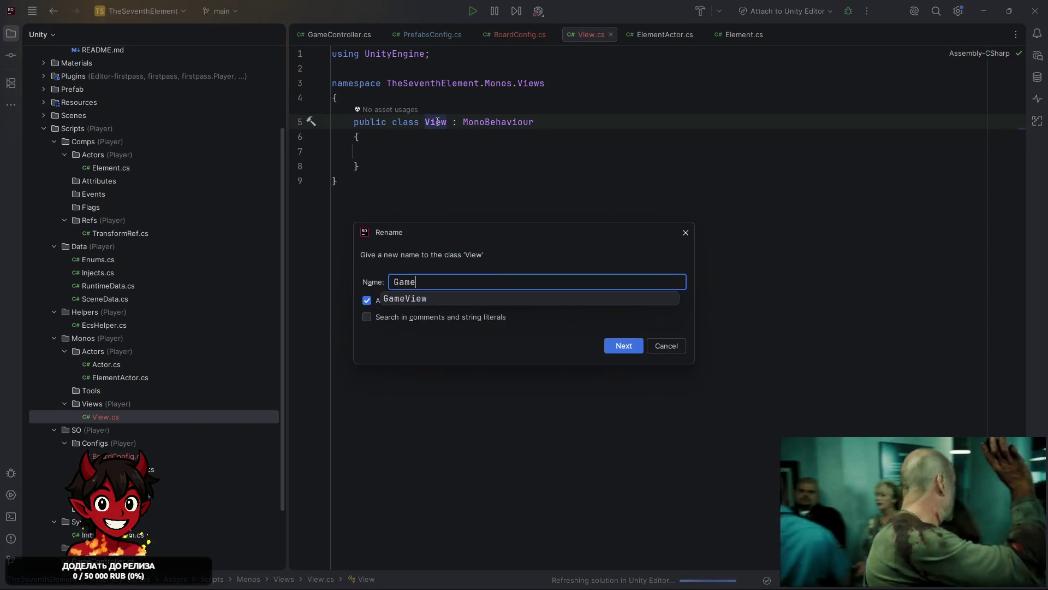
key(ctrl+a)
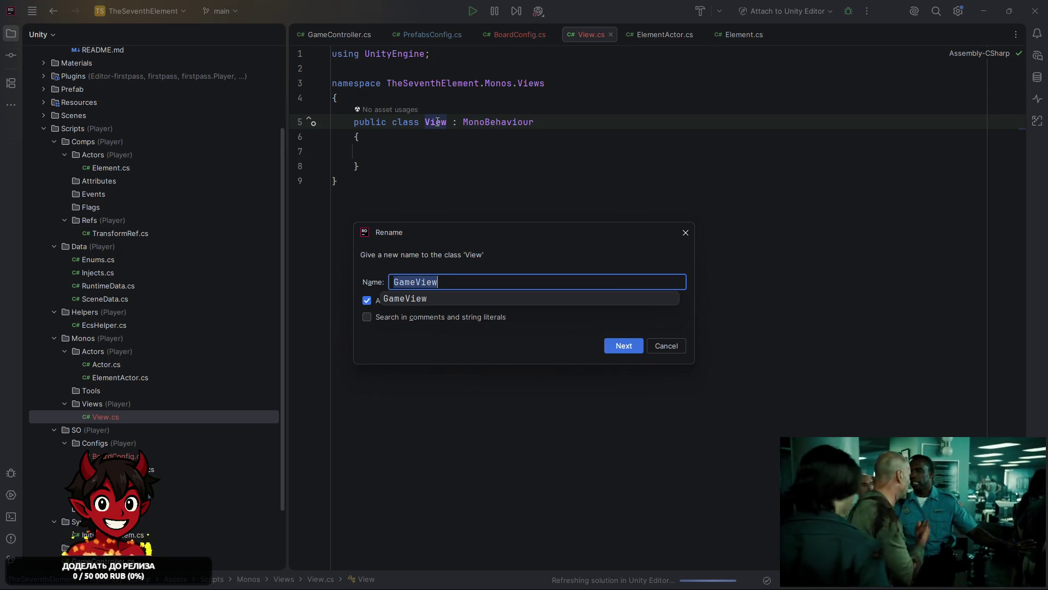
key(BackSpace)
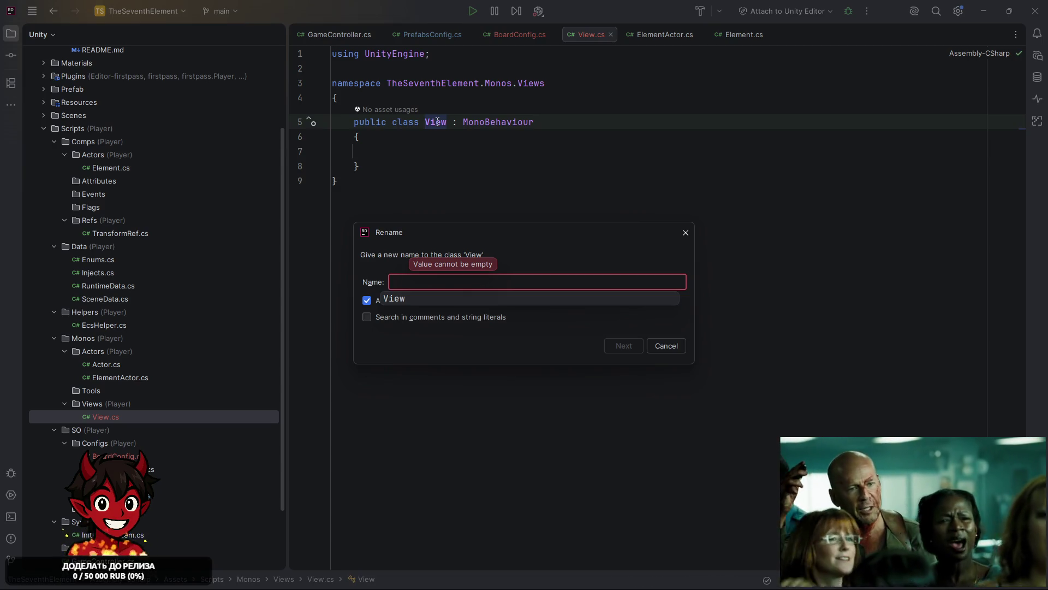
text(SceneView)
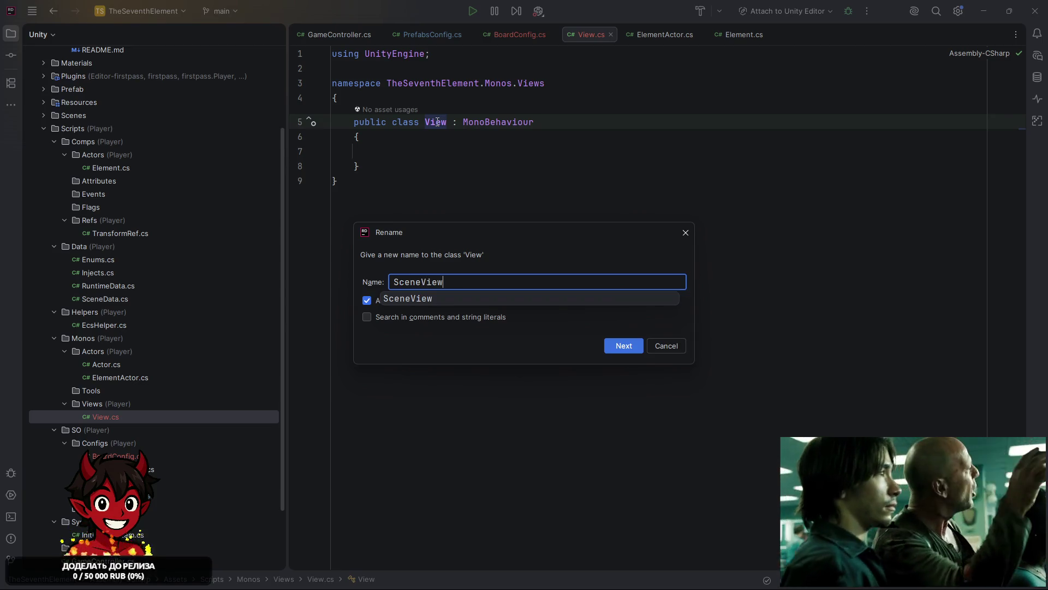
key(ctrl+a)
text(GameVi)
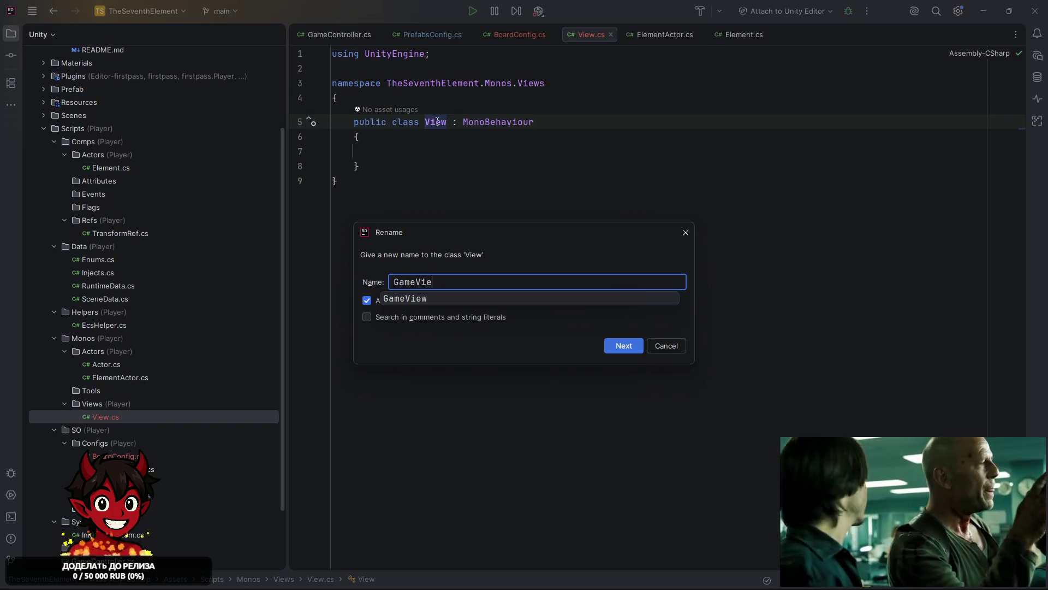
text(ew)
key(Return)
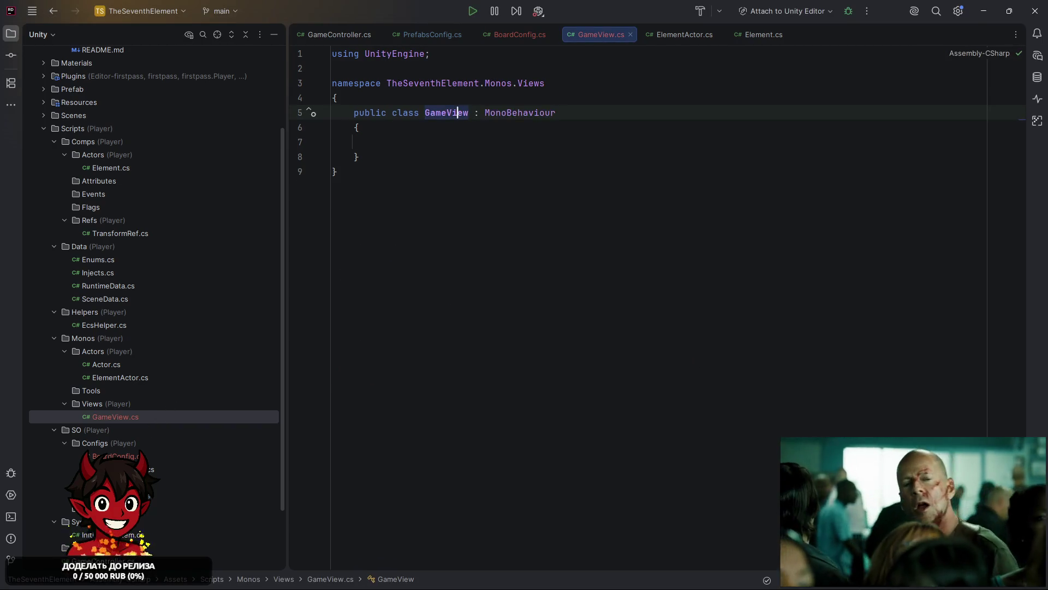
scroll(98, 377, down, 3)
Create a Views folder inside the UI folder
right_click(79, 468)
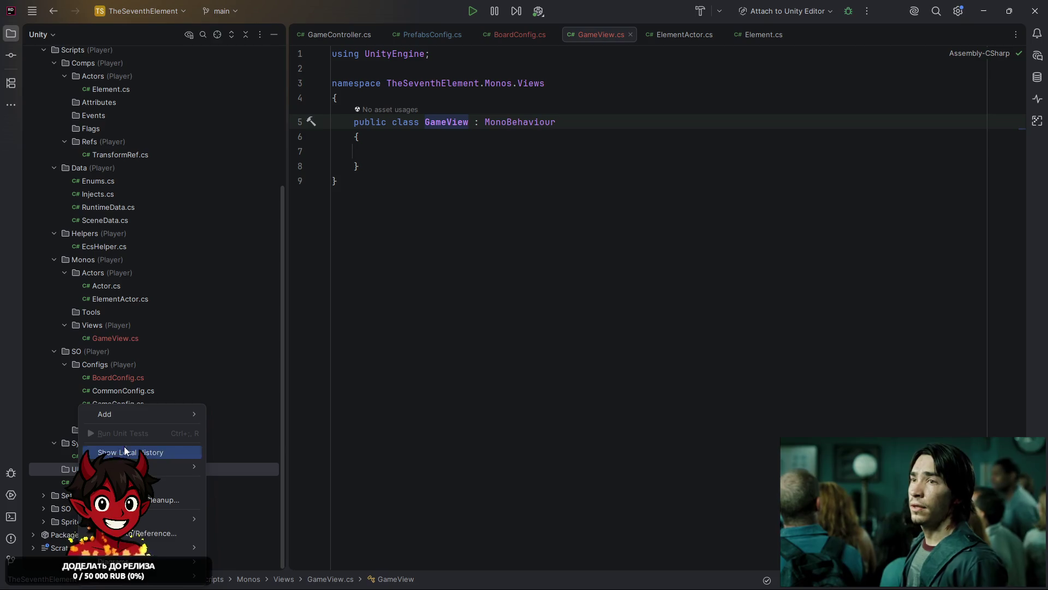
mouse_move(168, 418)
click(281, 224)
text(Vi)
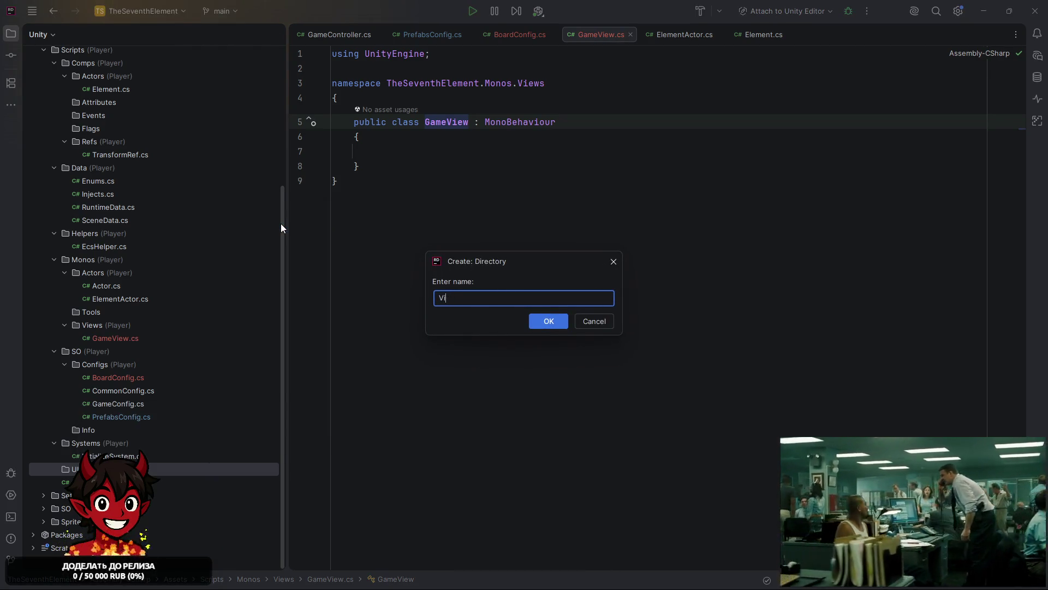
text(ews)
key(Return)
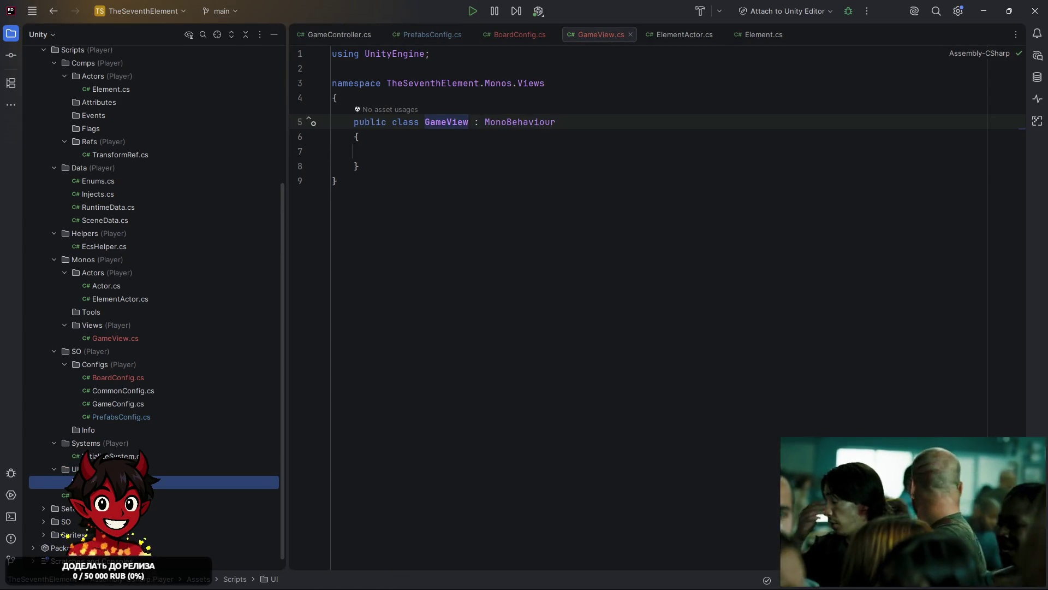
Make the UiView class in UI/Views inherit from MonoBehaviour
right_click(153, 482)
mouse_move(153, 409)
click(297, 217)
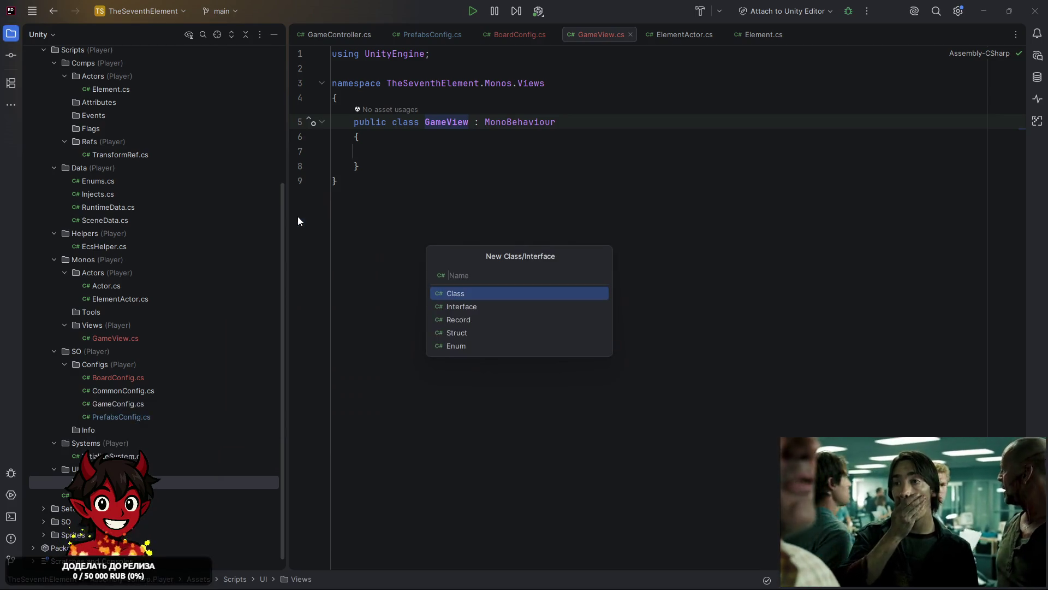
key(Escape)
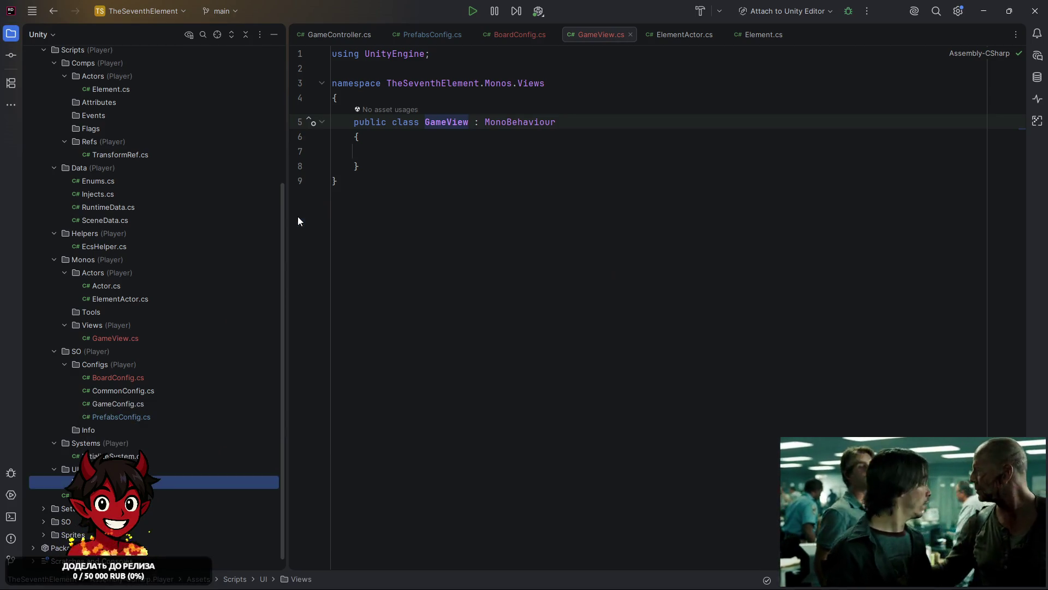
click(538, 85)
text(:)
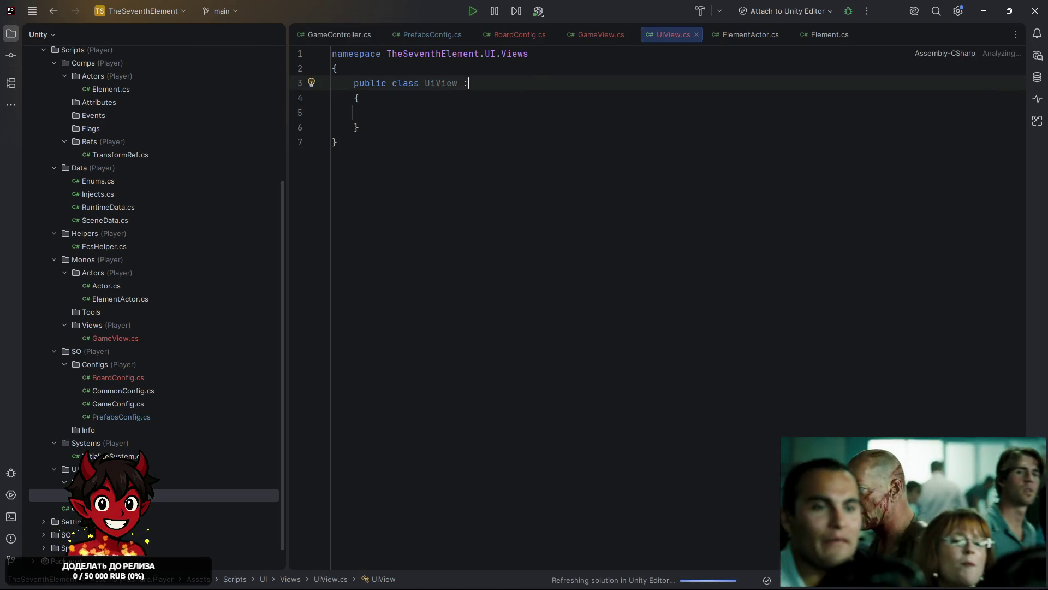
text( MonoBe)
key(Return)
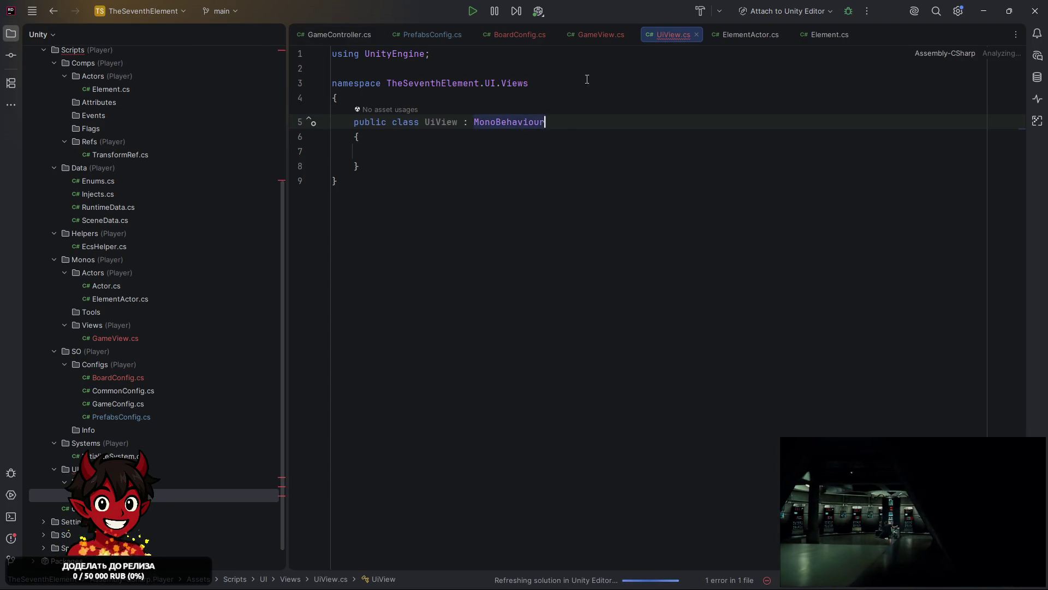
click(590, 34)
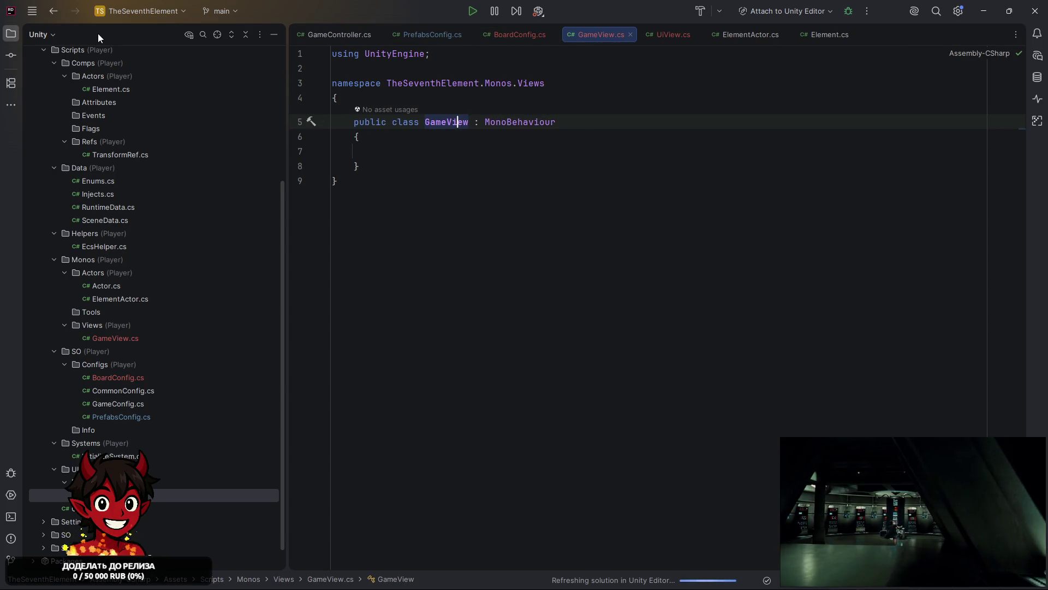
Close all script tabs to the right of GameController.cs
click(328, 31)
right_click(329, 31)
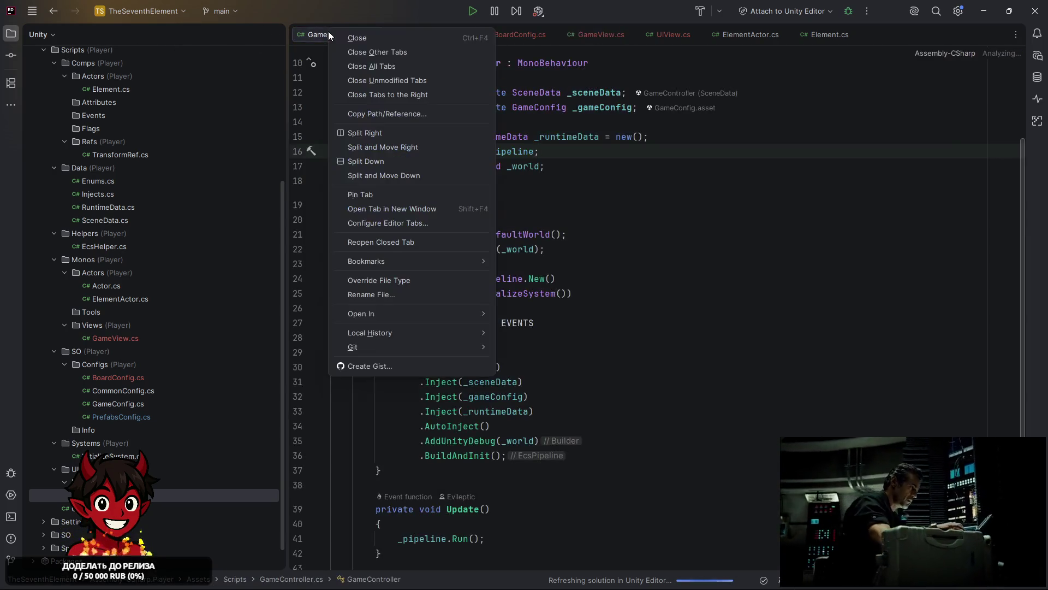
click(412, 97)
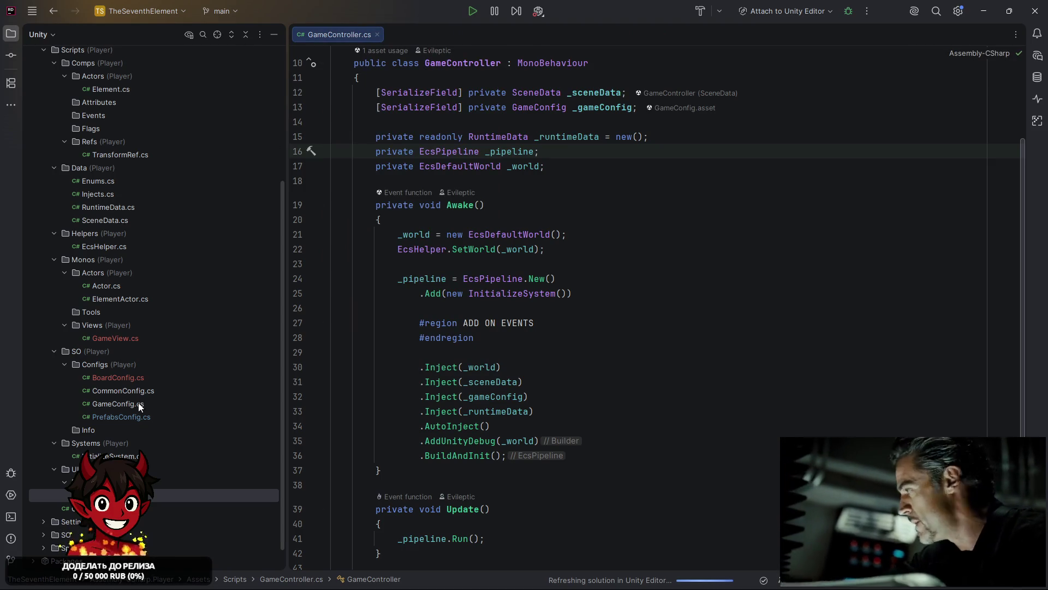
Open BoardConfig.cs, then GameConfig.cs at its PrefabsConfig field line
double_click(118, 378)
click(485, 137)
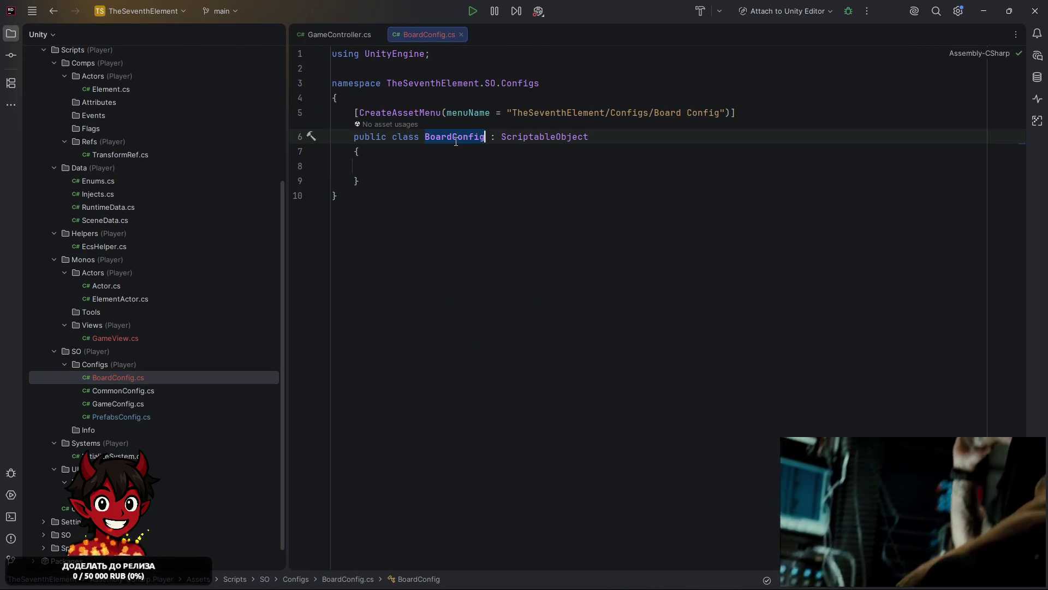
click(139, 392)
double_click(124, 407)
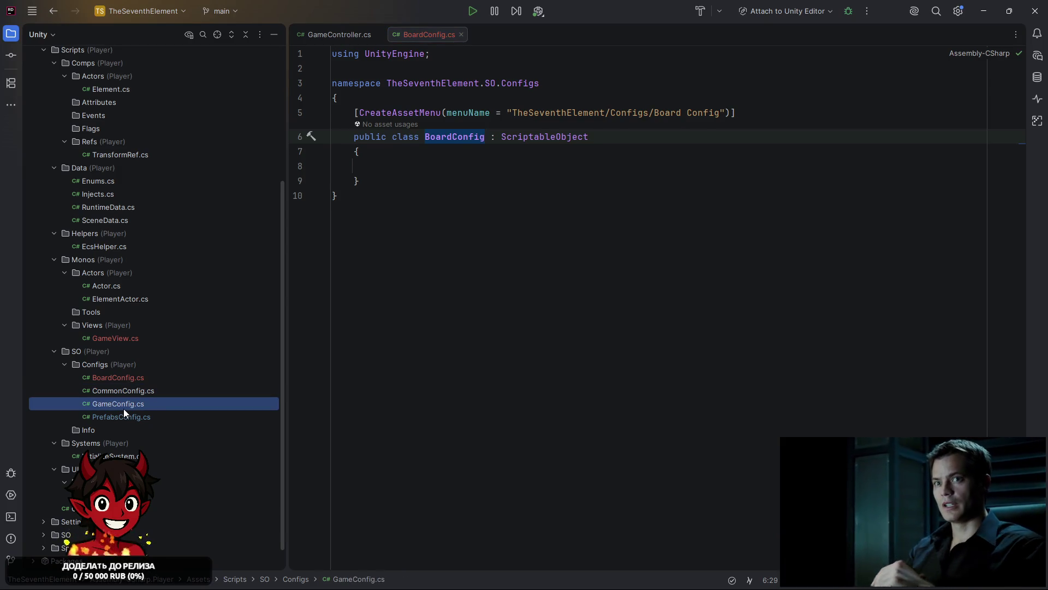
click(721, 201)
Duplicate the PrefabsConfig line in GameConfig into a 'BoardConfig BoardConfig;' field
key(ctrl+d)
double_click(533, 210)
text(BoardConfig)
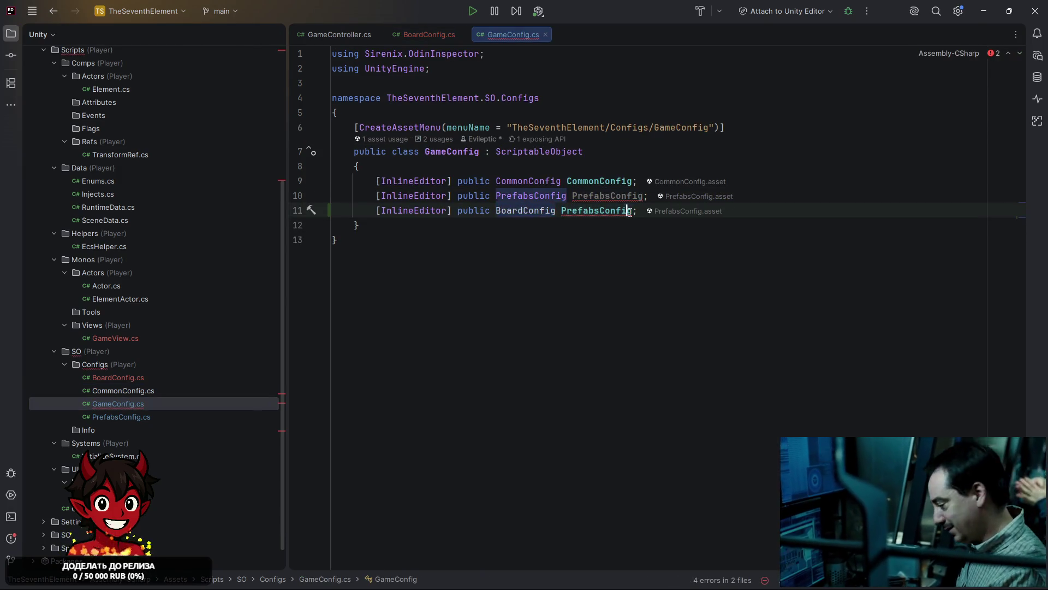
double_click(598, 212)
text(BoardConfig)
ctrl+click(540, 210)
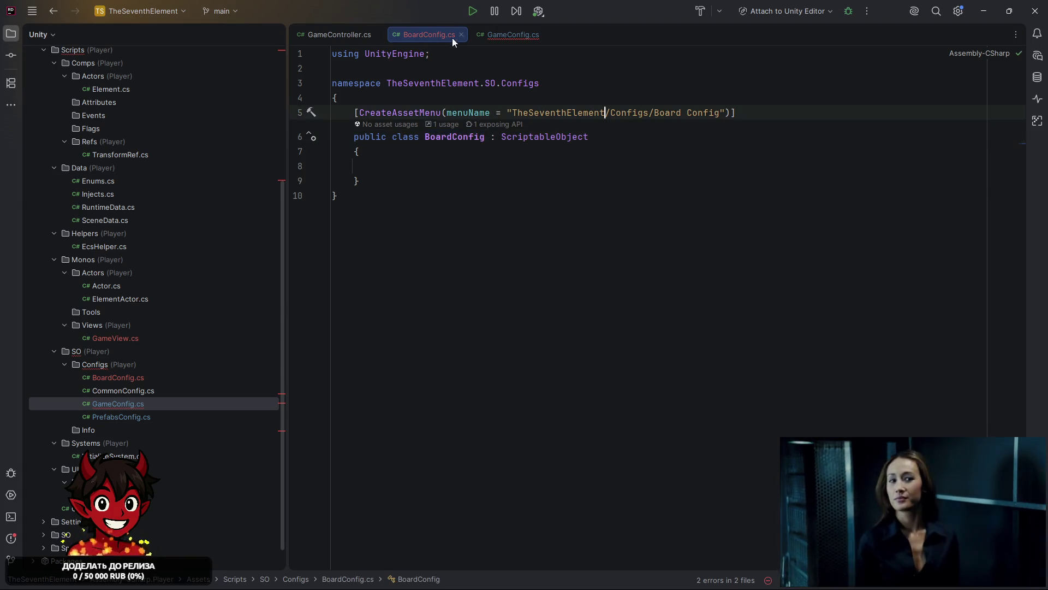
key(ctrl+alt+Left)
key(End)
text(;)
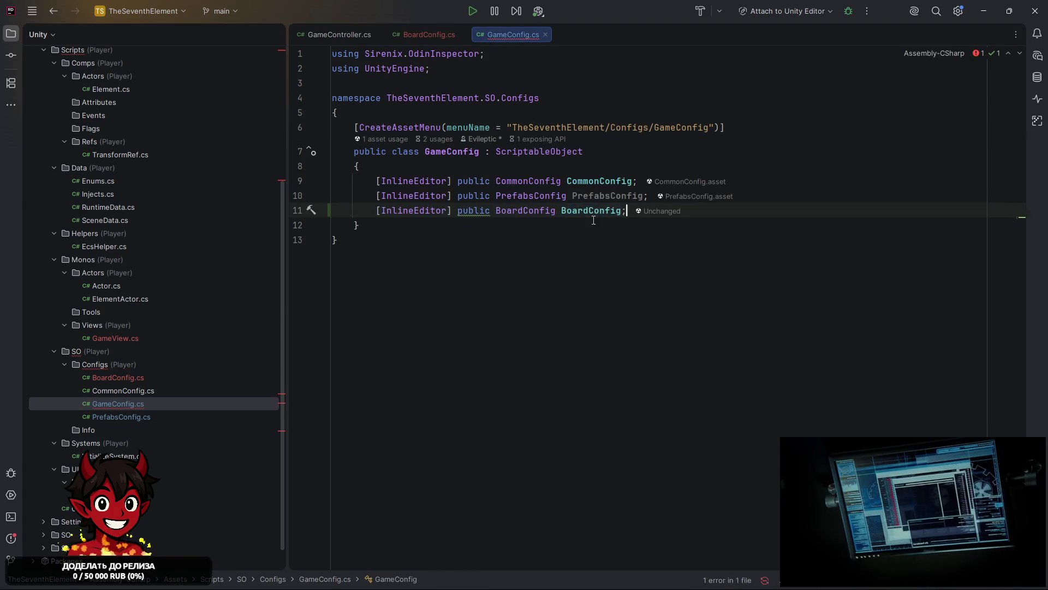
Add 'public int BoardSize;' to BoardConfig.cs and save it
ctrl+click(525, 207)
click(454, 165)
text(ublic )
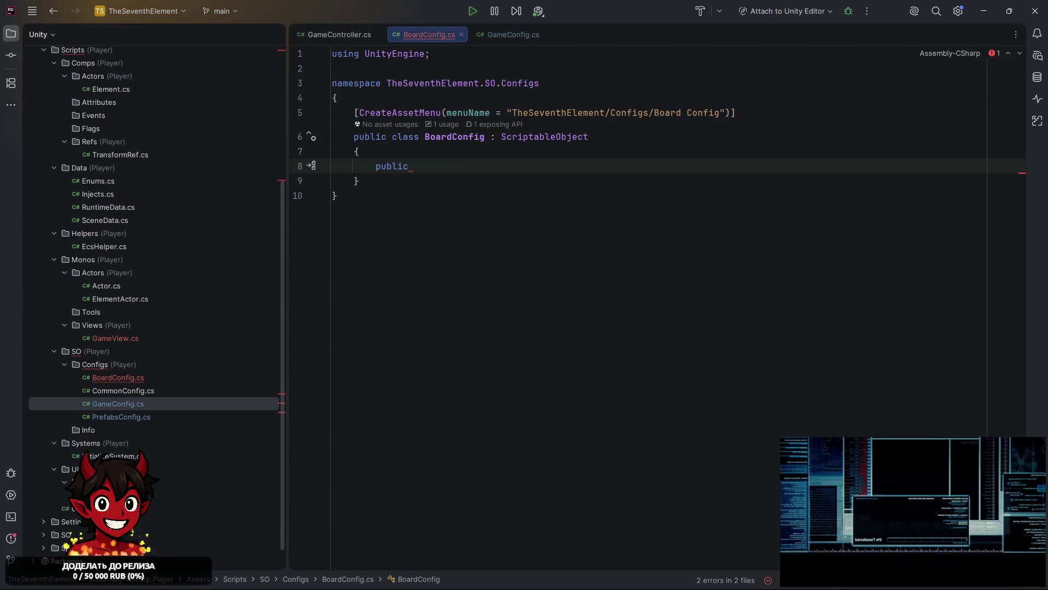
text(int BoardSize;)
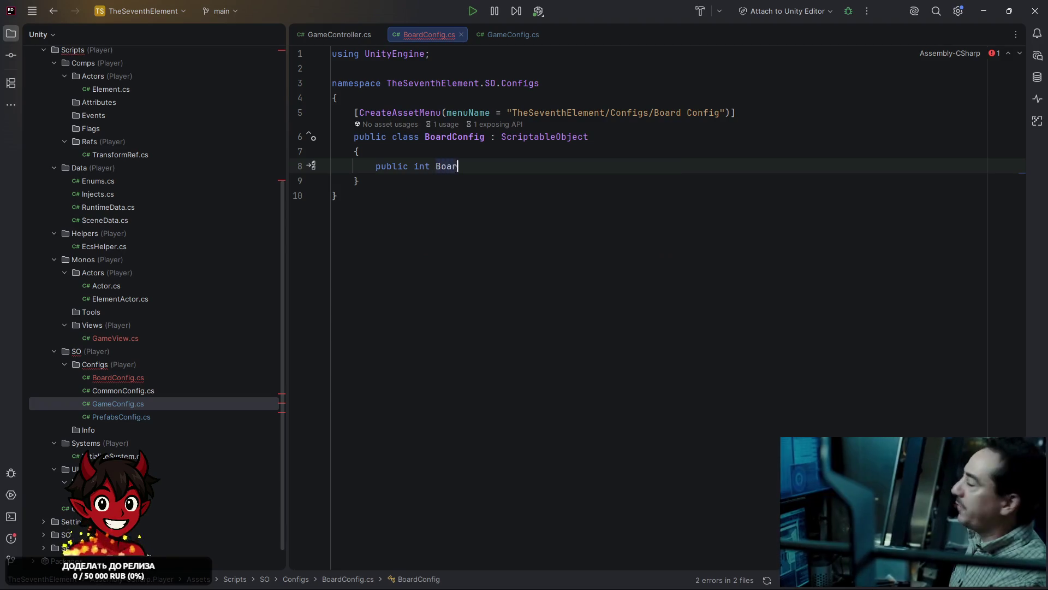
key(ctrl+s)
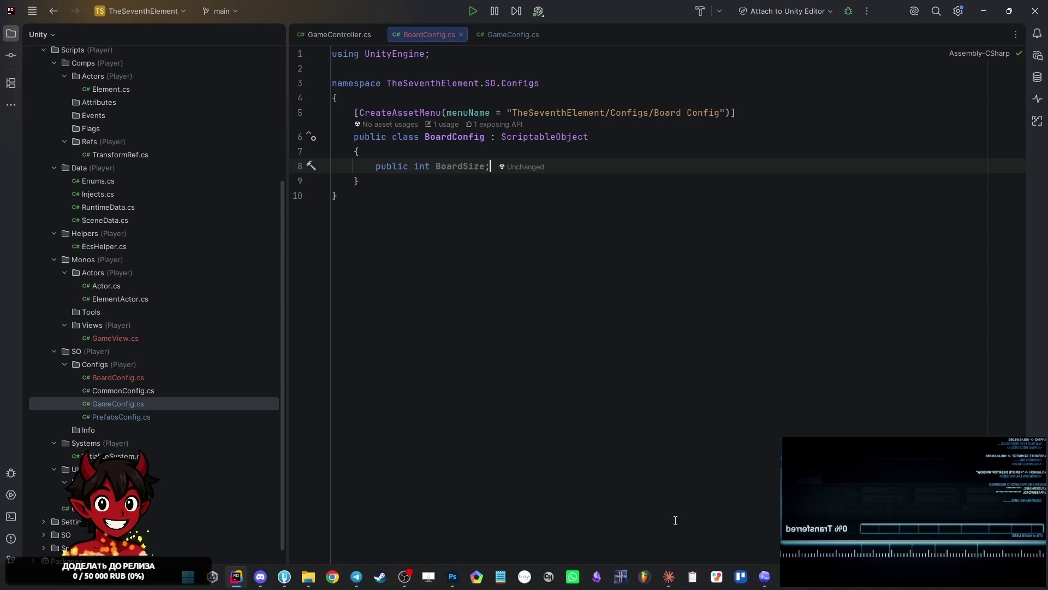
mouse_move(787, 577)
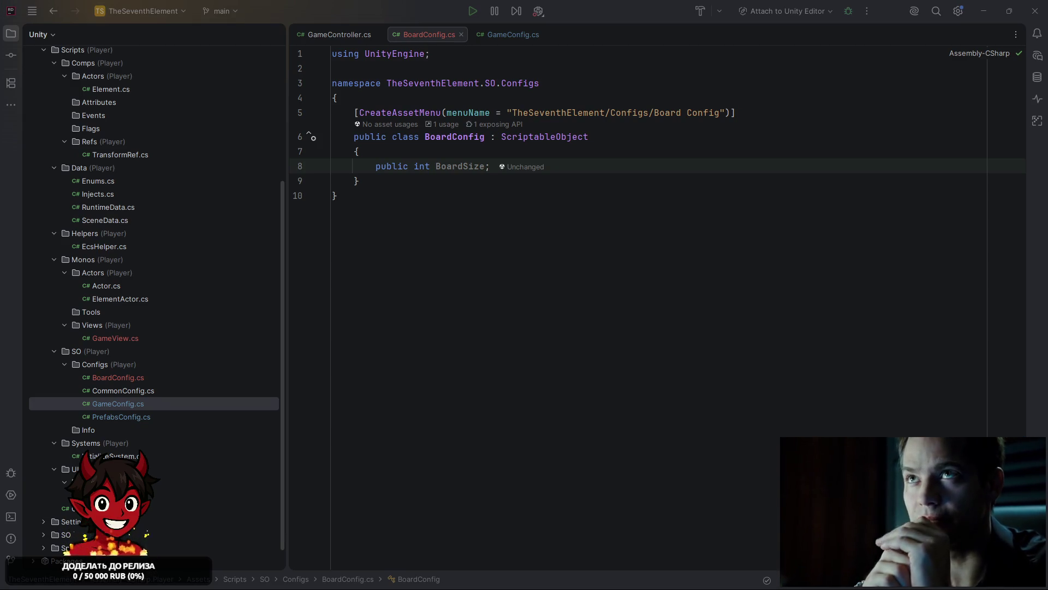
Return to Unity and open the SO/Configs folder
key(alt+Tab)
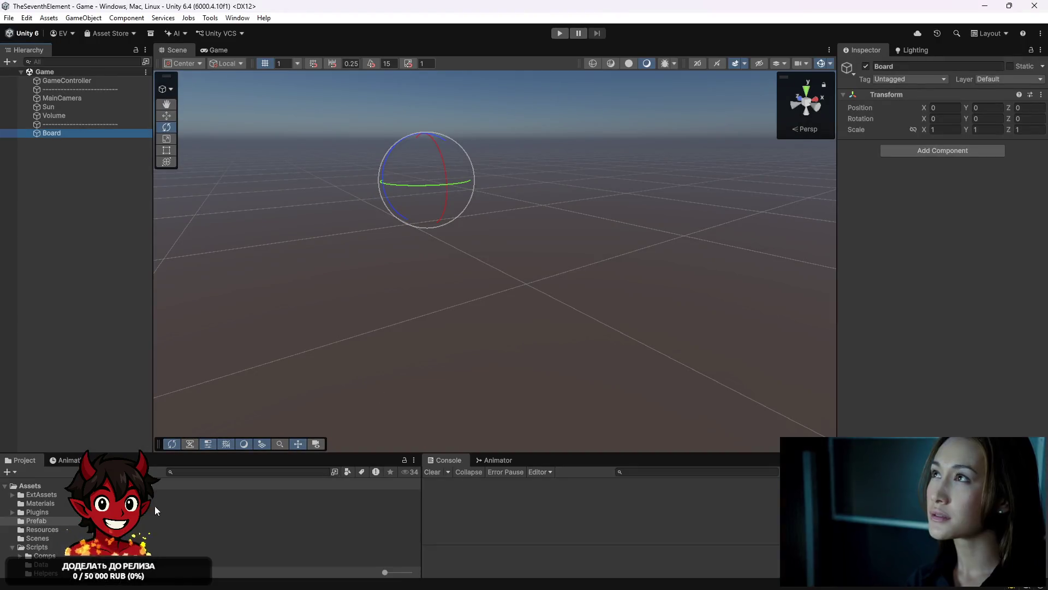
scroll(30, 536, down, 3)
scroll(45, 539, down, 2)
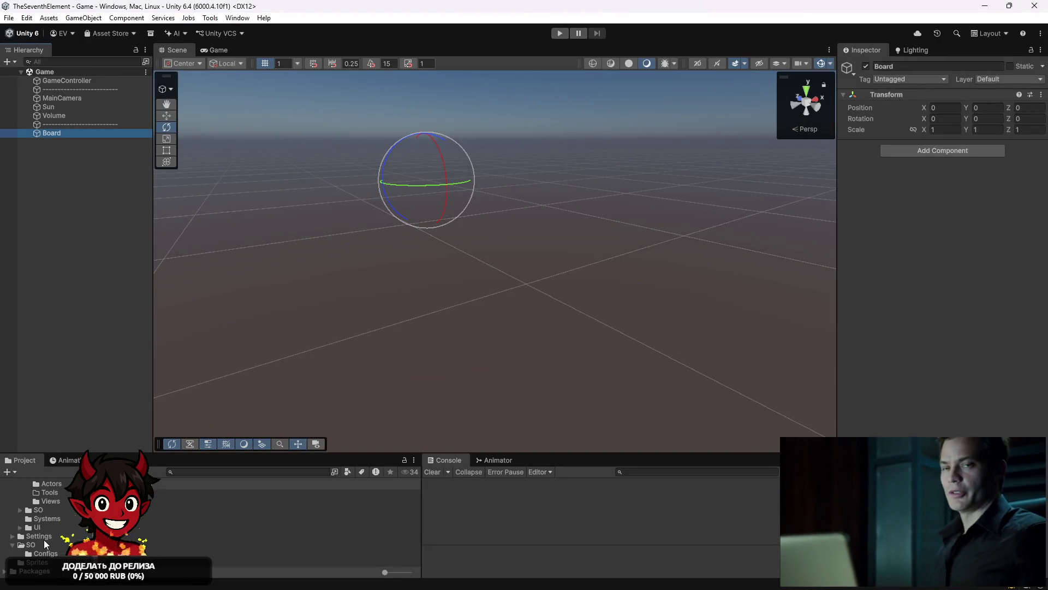
click(46, 553)
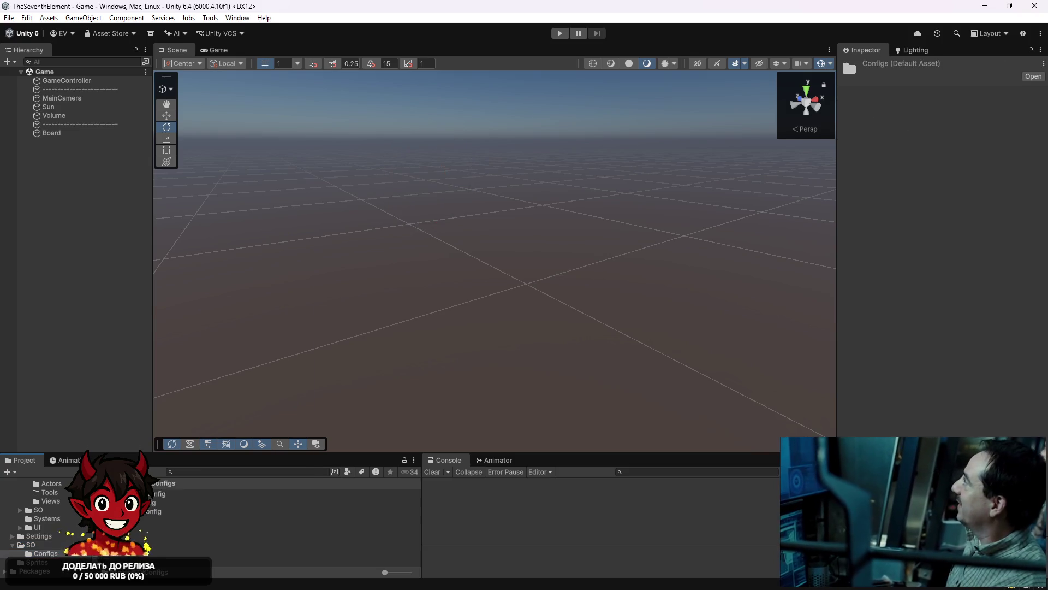
Create a Board Config asset named BoardConfig in Configs via TheSeventhElement > Configs
right_click(138, 553)
mouse_move(264, 234)
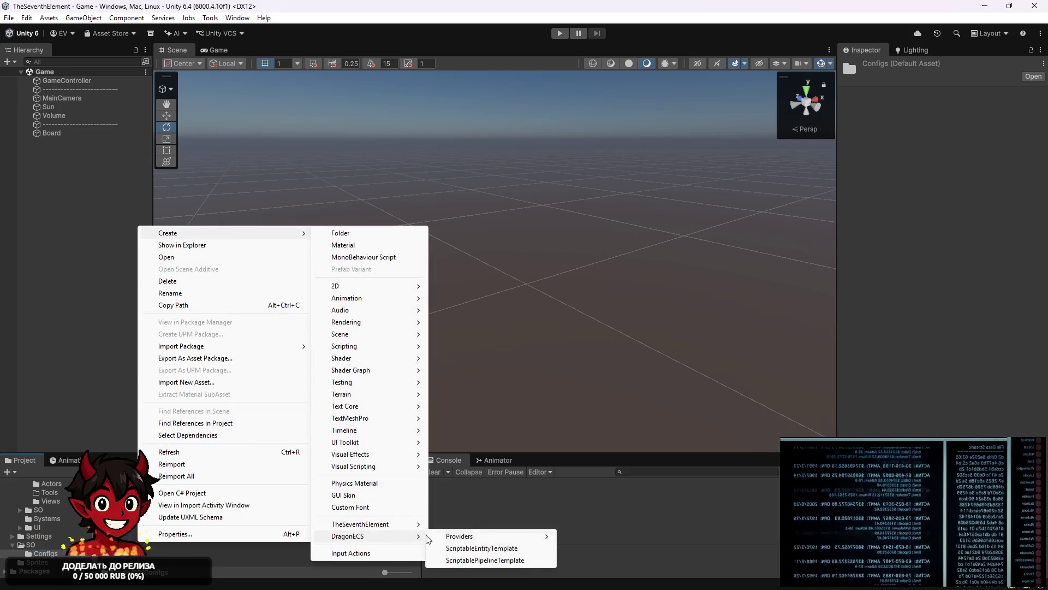
mouse_move(409, 526)
mouse_move(487, 530)
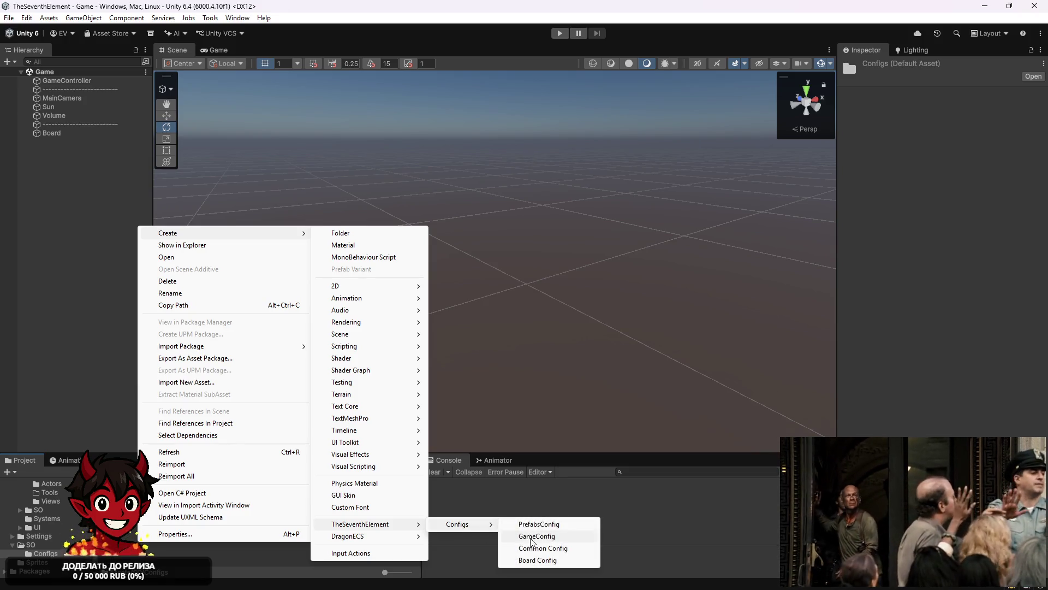
click(527, 560)
text(BoardConfig)
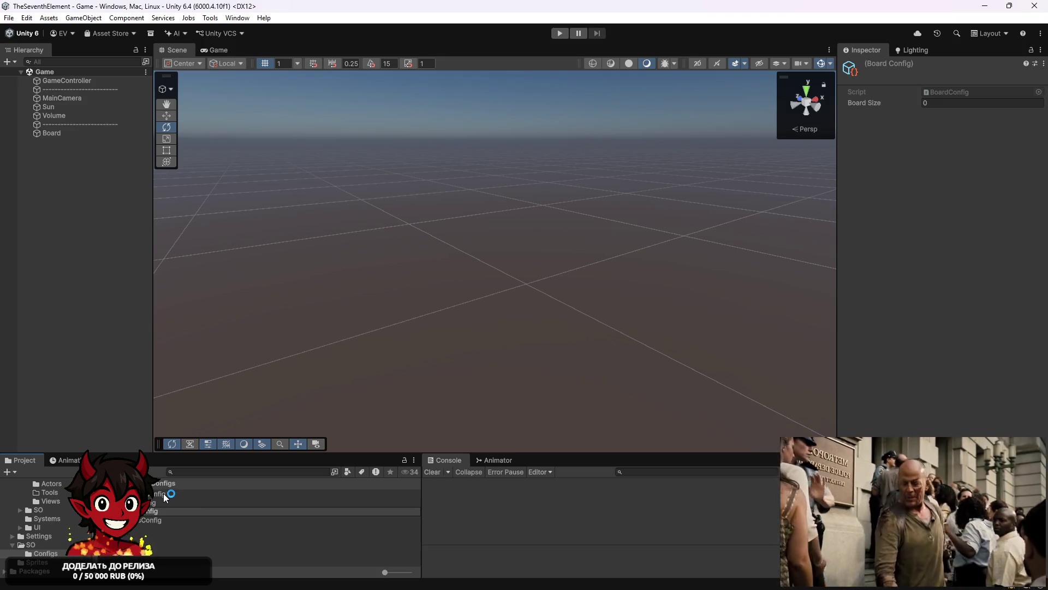
click(154, 503)
Assign BoardConfig to GameConfig's Board Config slot and set its Board Size to 10
click(146, 512)
mouse_move(148, 494)
mouse_down()
mouse_move(444, 345)
mouse_move(995, 173)
mouse_move(960, 173)
mouse_up()
click(899, 172)
click(949, 183)
text(10)
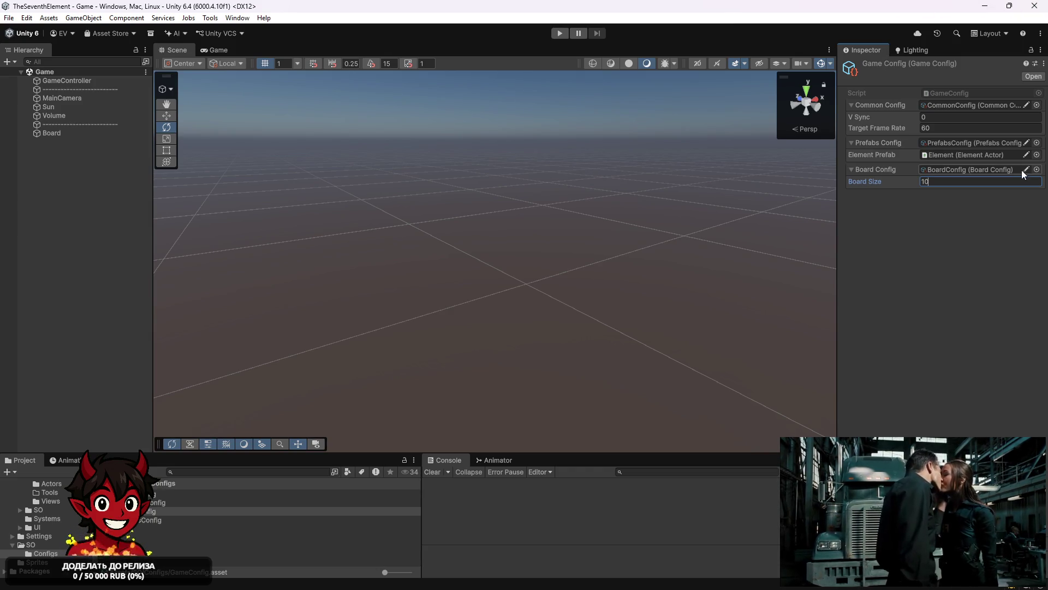
click(898, 210)
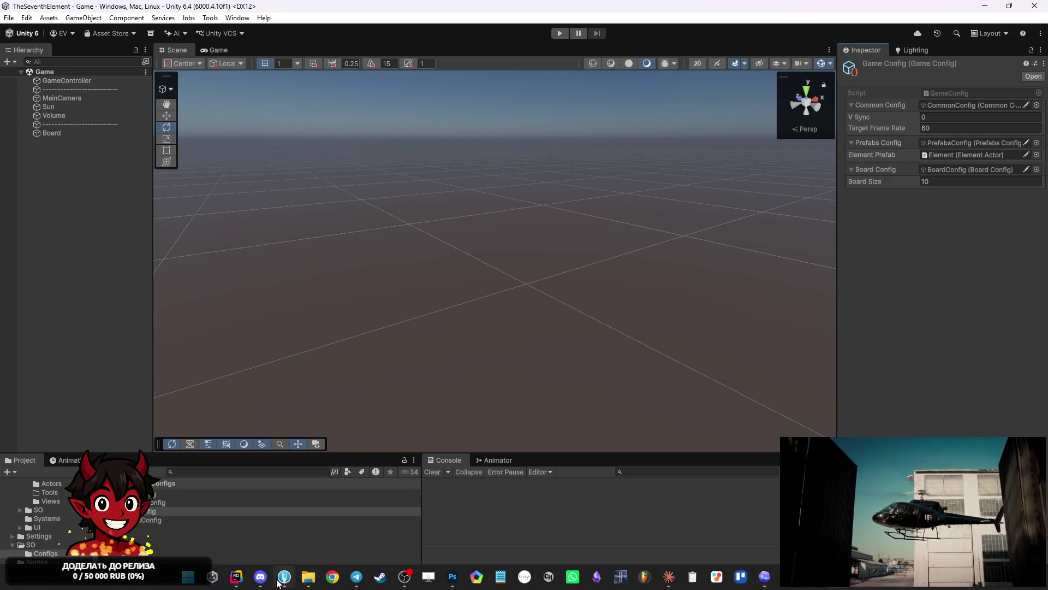
click(239, 576)
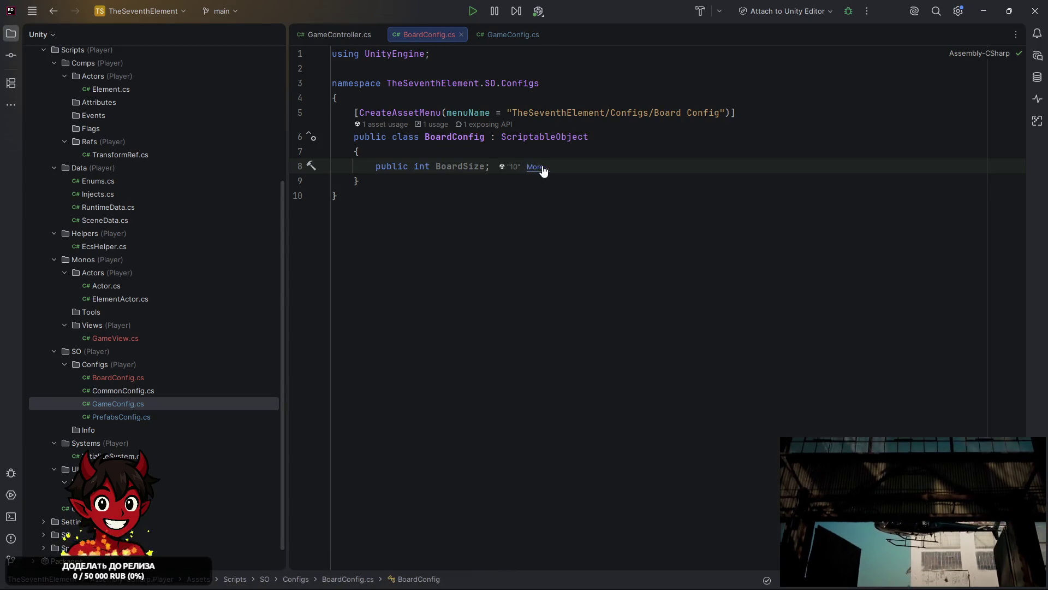
Delete the 'public int BoardSize;' line from BoardConfig.cs, emptying the class body
drag(490, 166, 375, 166)
key(BackSpace)
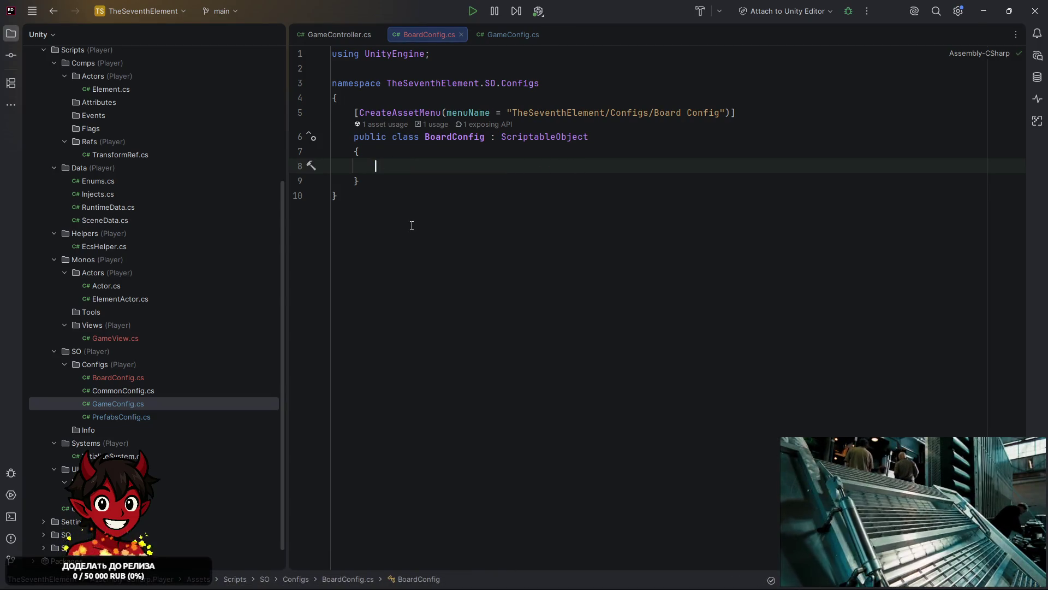
click(415, 233)
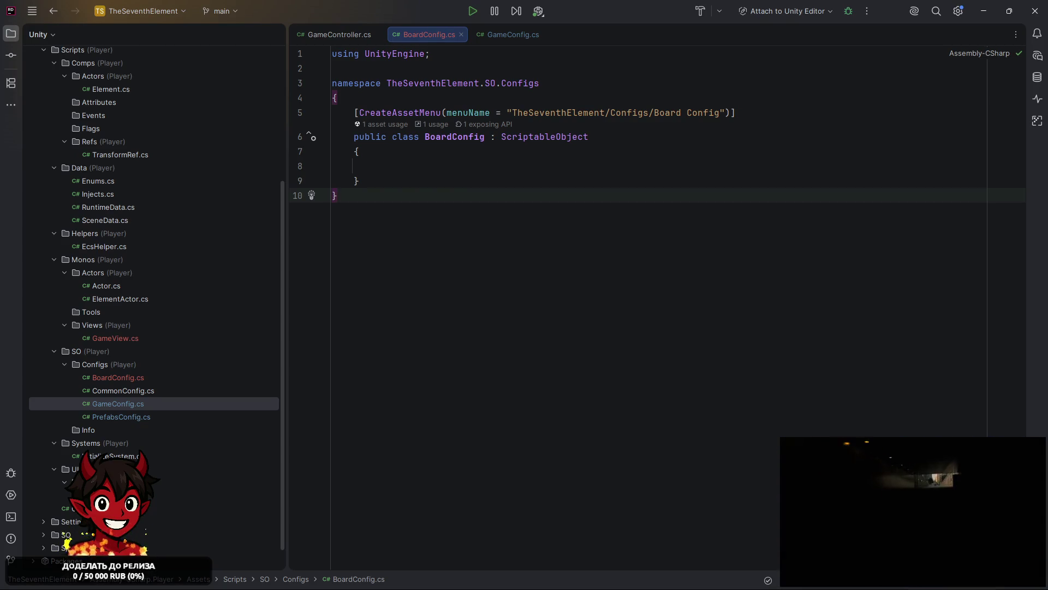
click(931, 519)
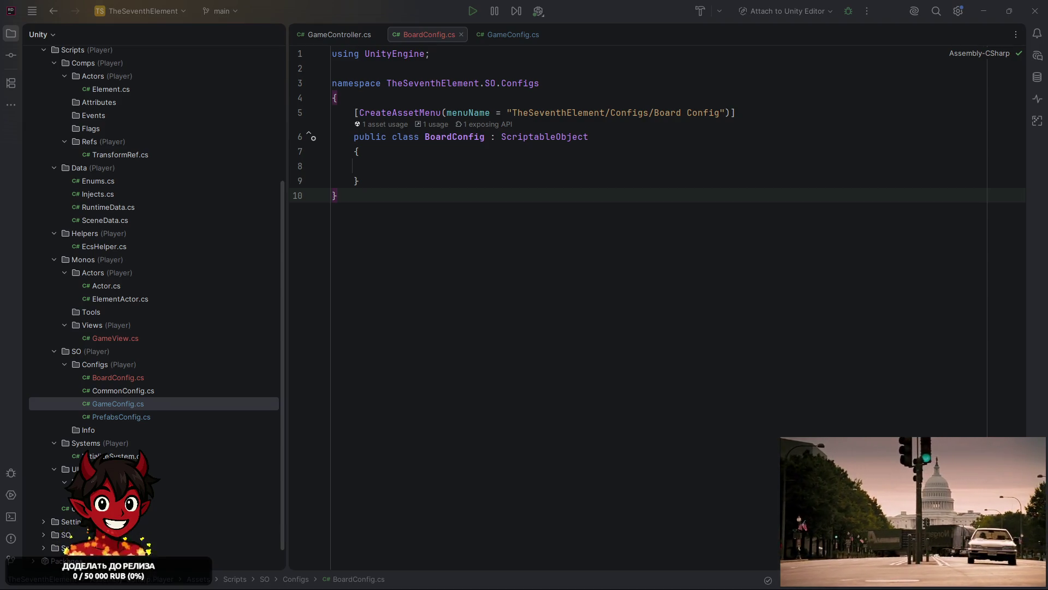
Minimize Rider to view the Unity Game scene, then bring Rider back on BoardConfig.cs
mouse_move(941, 511)
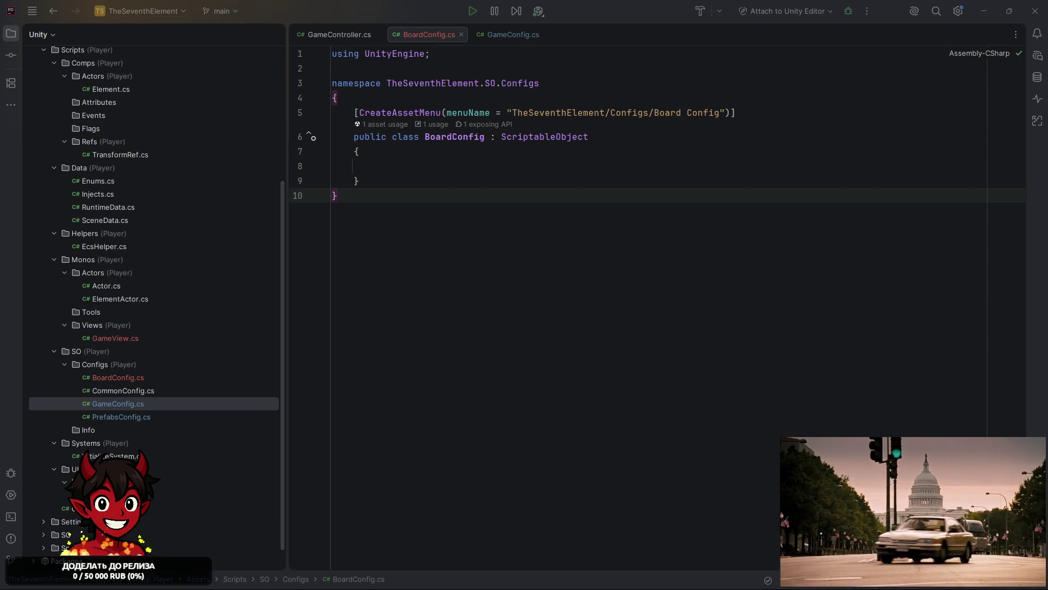
click(941, 511)
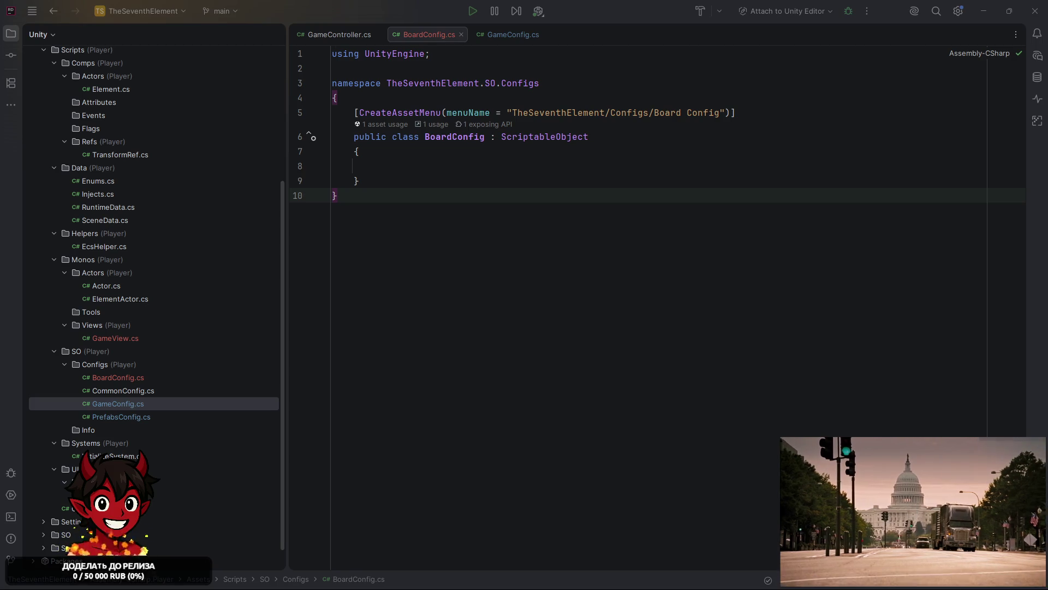
click(690, 181)
click(988, 11)
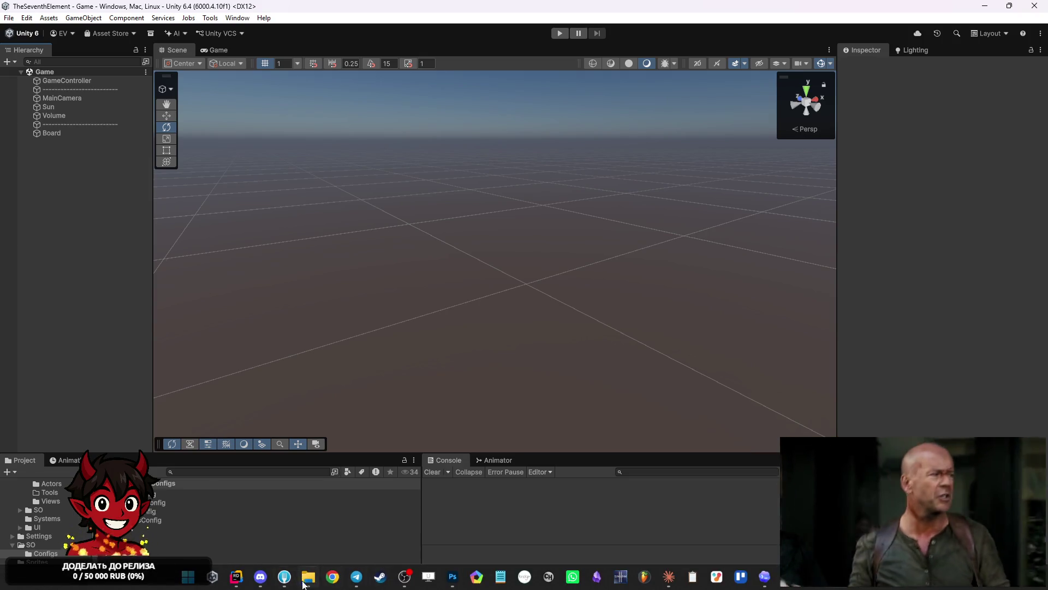
click(237, 577)
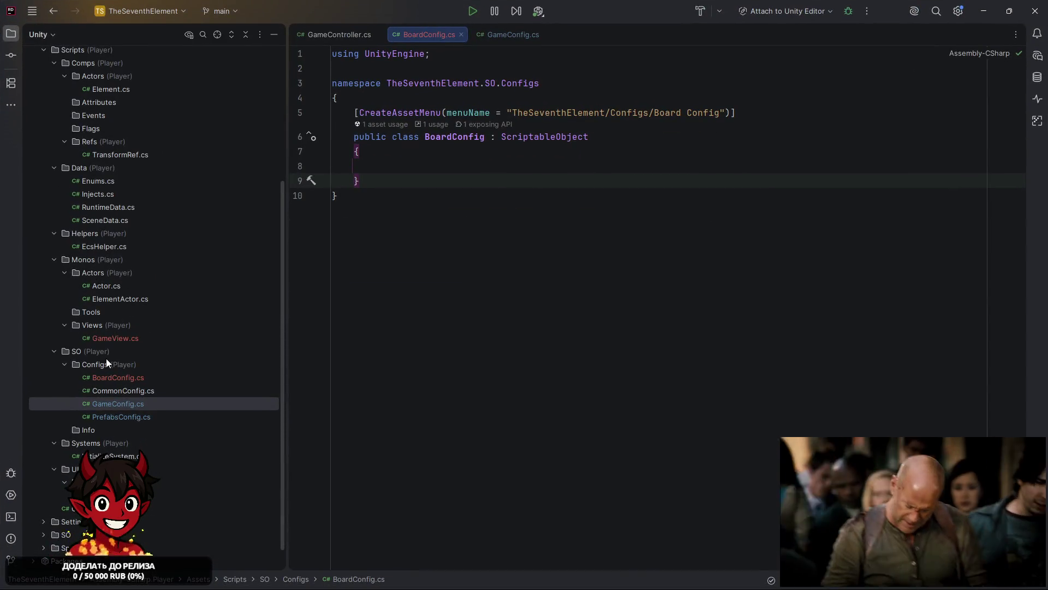
Add a new ElementSlot class file in the Comps/Actors folder
scroll(114, 244, up, 3)
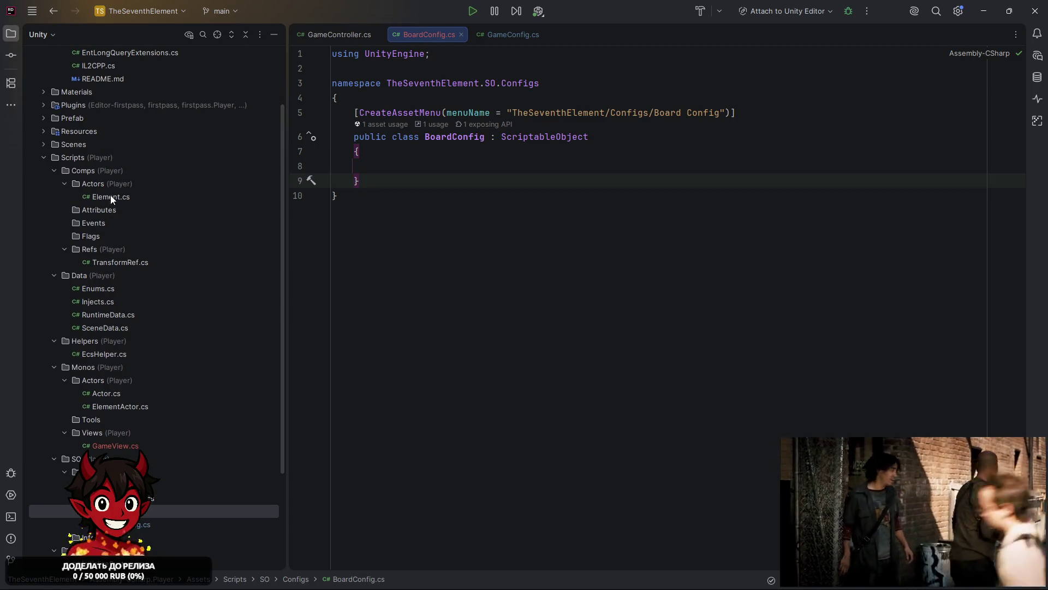
right_click(113, 189)
mouse_move(176, 200)
click(302, 199)
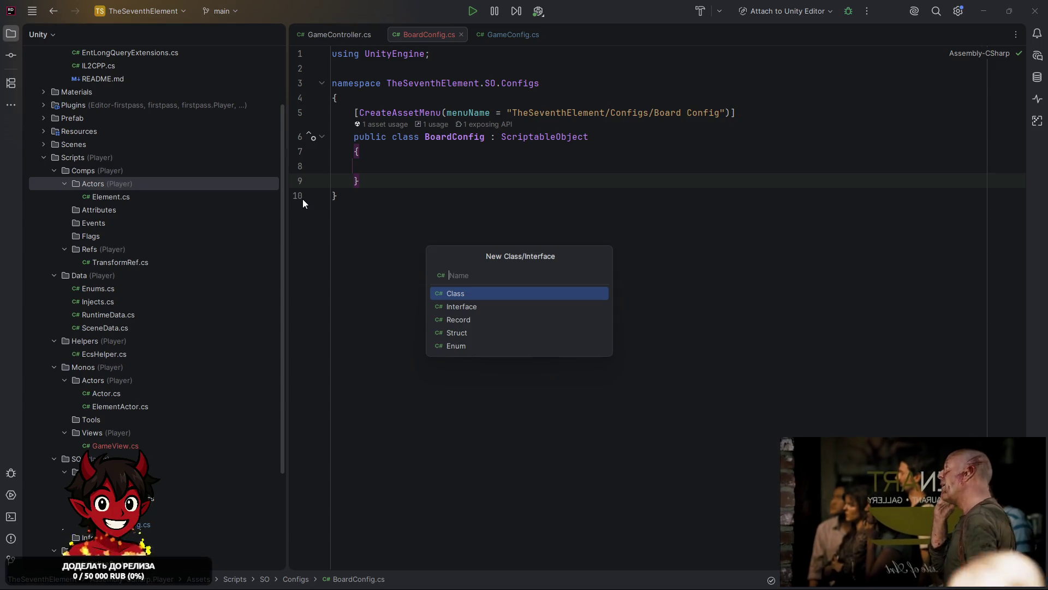
text(S)
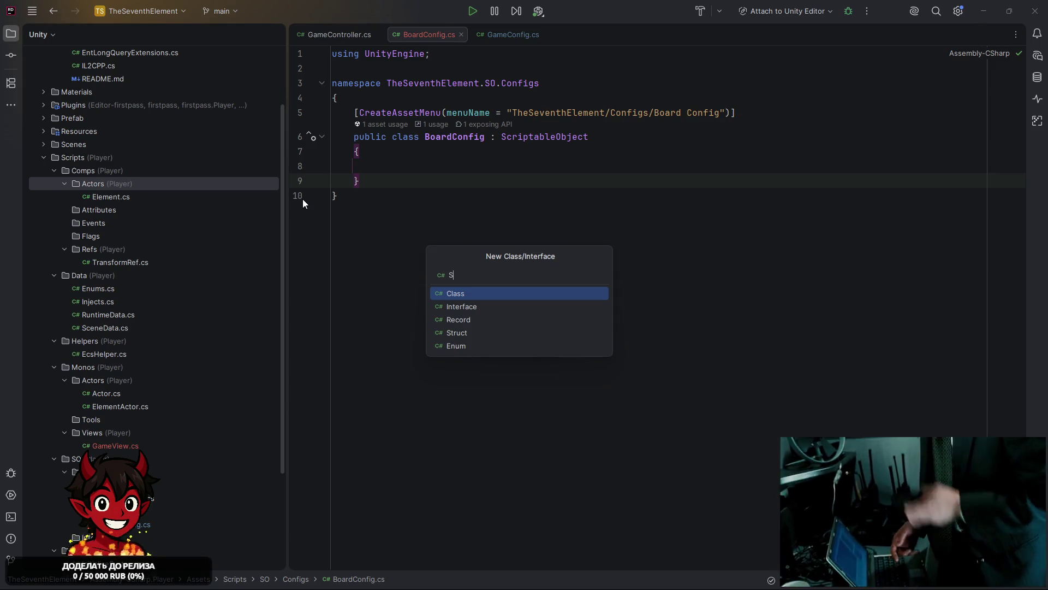
key(BackSpace)
text(ElementSlot)
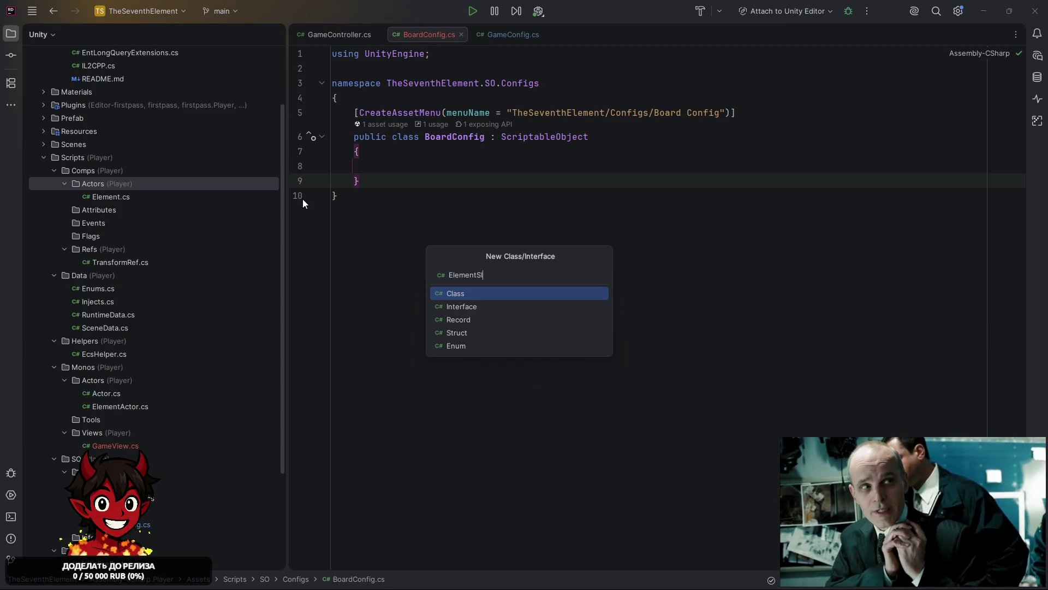
key(Return)
Change ElementSlot to a struct implementing IEcsComponent
click(519, 84)
double_click(407, 87)
text(stru)
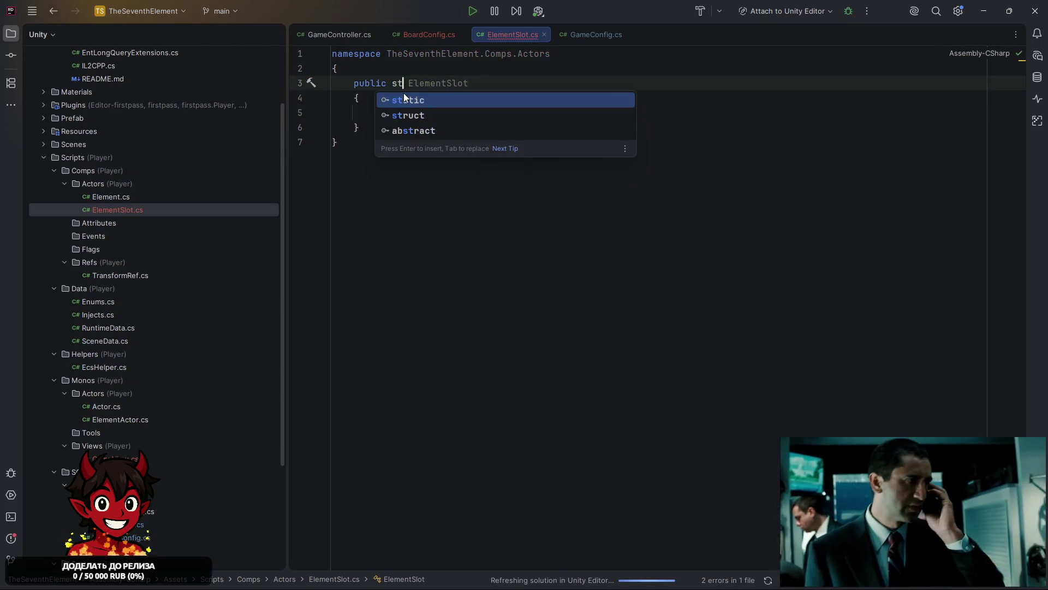
key(Return)
key(End)
text(: Iecscom)
key(Return)
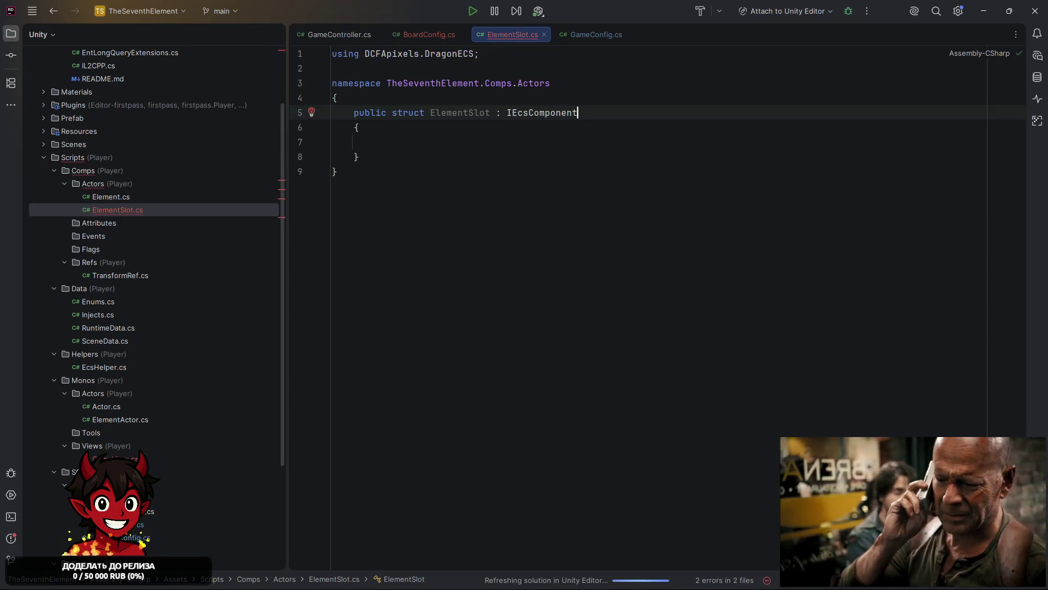
Create an ElementSlotActor class in Monos/Actors deriving from Actor
right_click(114, 393)
mouse_move(255, 382)
click(341, 178)
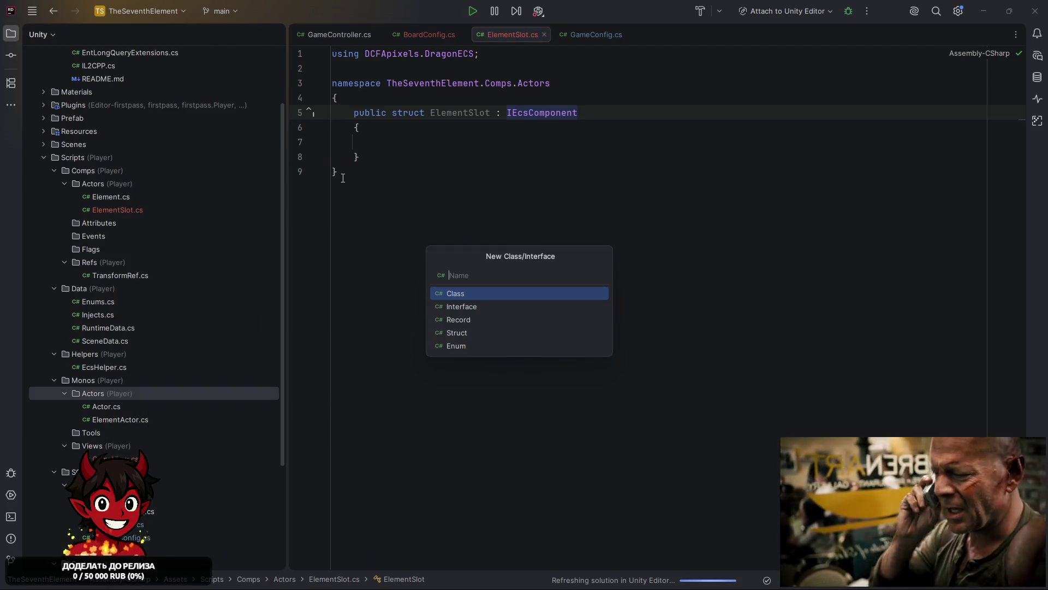
text(ElementC)
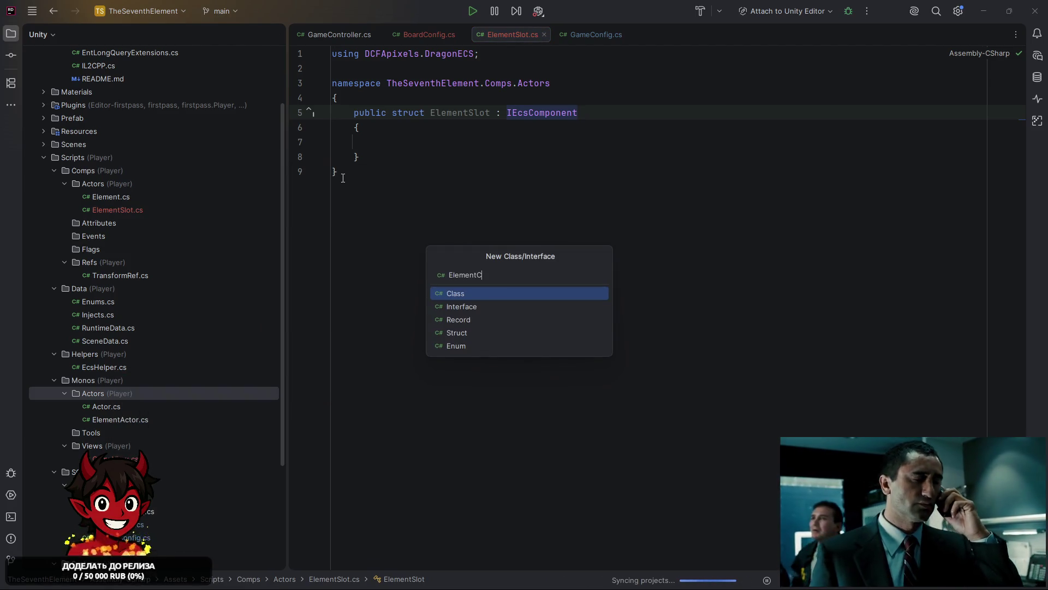
key(BackSpace)
text(Slot)
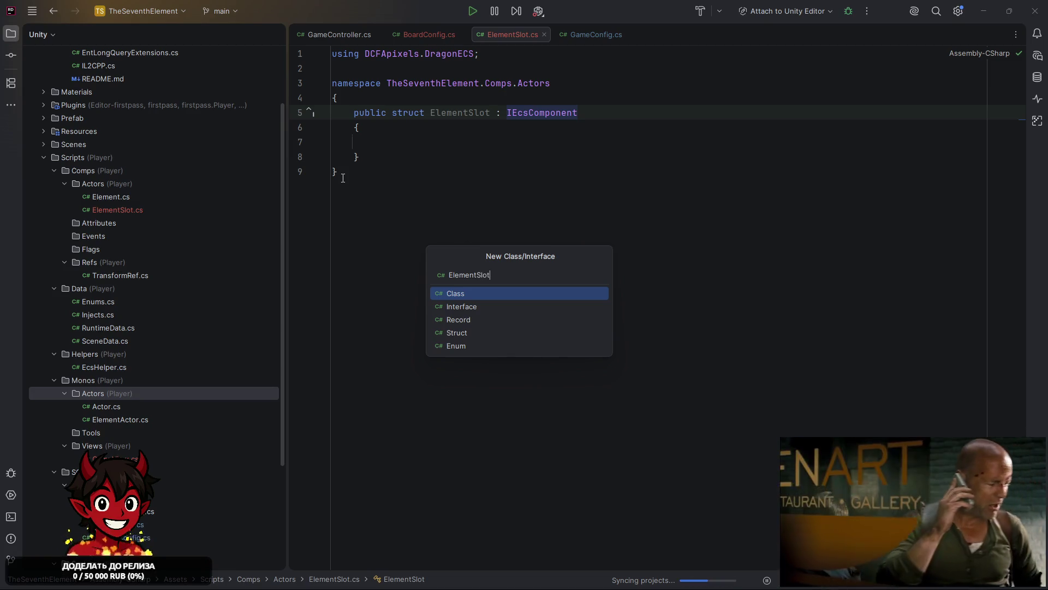
text(Actor)
key(Return)
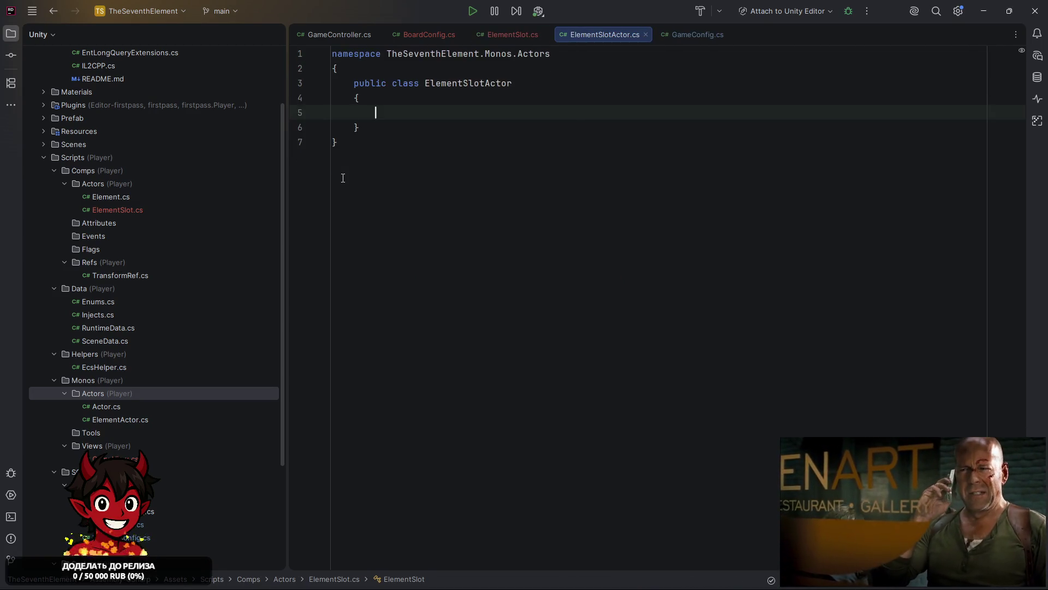
click(592, 83)
text(: Act)
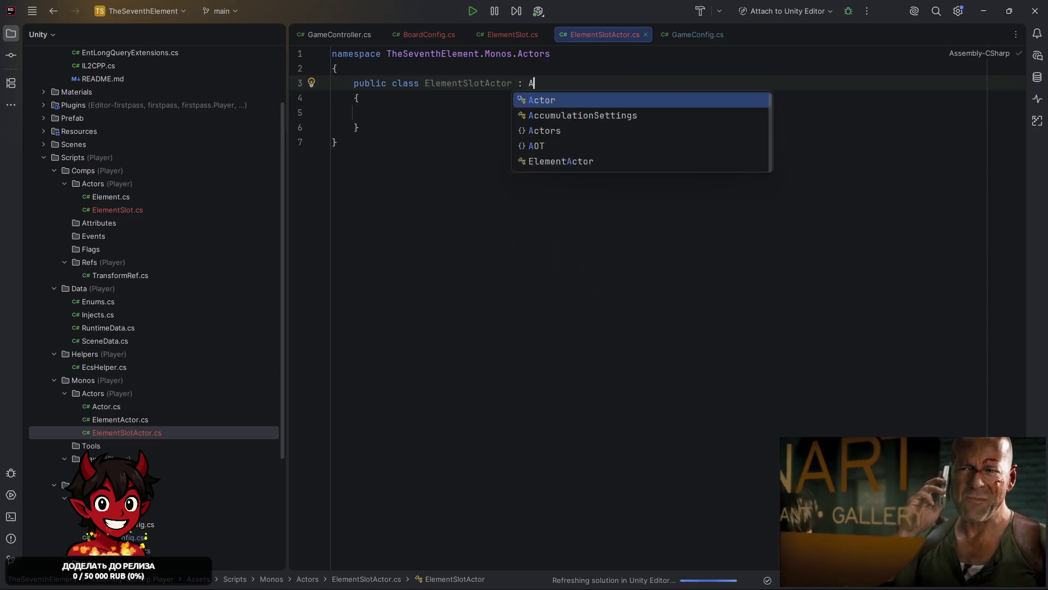
key(Return)
Implement ExpandEntity as 'entity.Get<ElementSlot>().MonoRef = this;'
key(alt+Return)
key(Return)
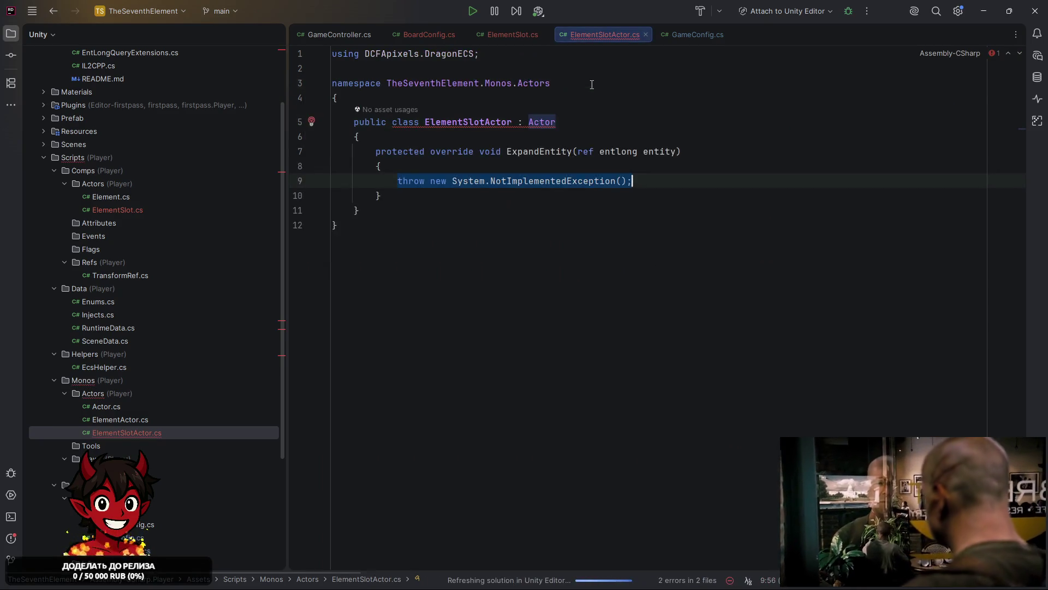
key(BackSpace)
text(entity.Get)
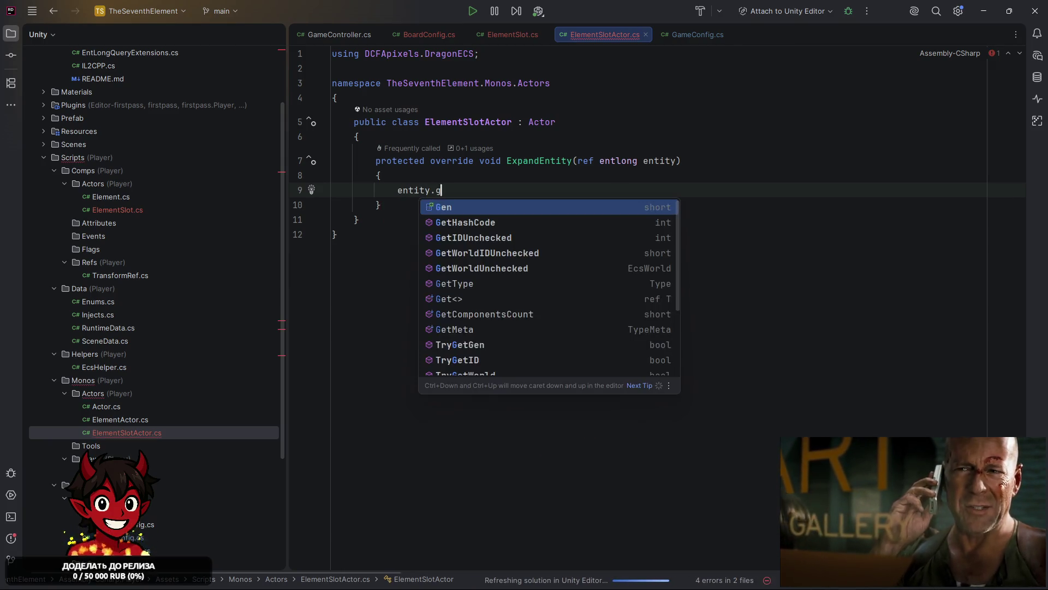
text(<Elements)
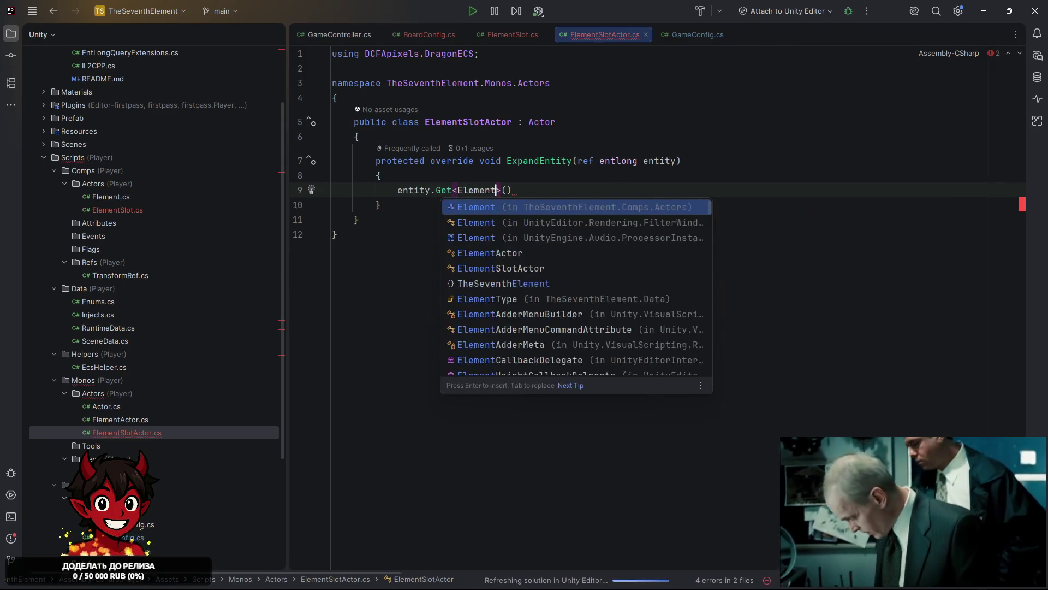
text(l)
key(Down)
key(Return)
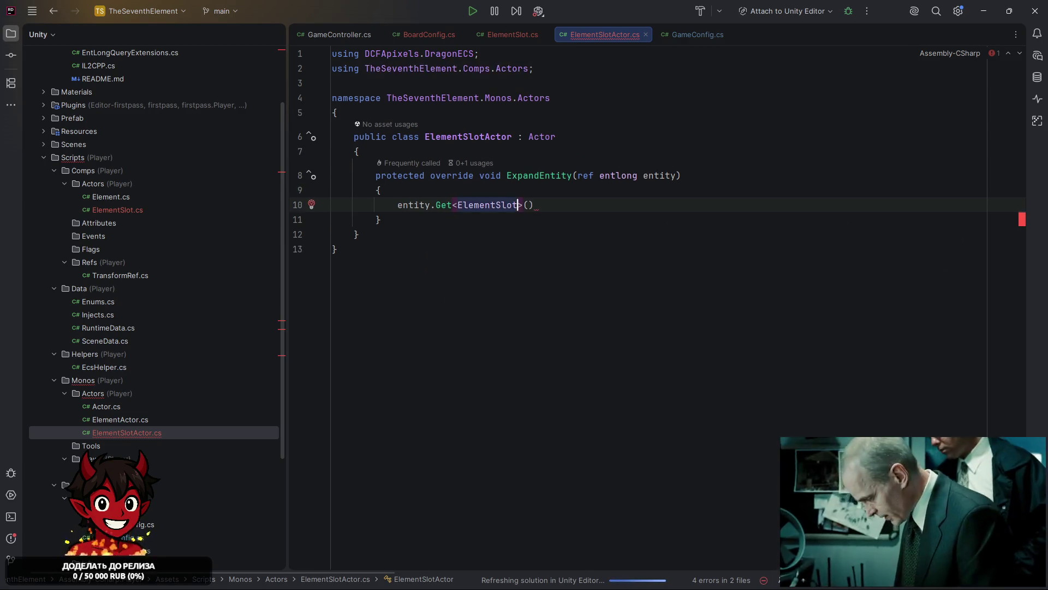
key(End)
text(.)
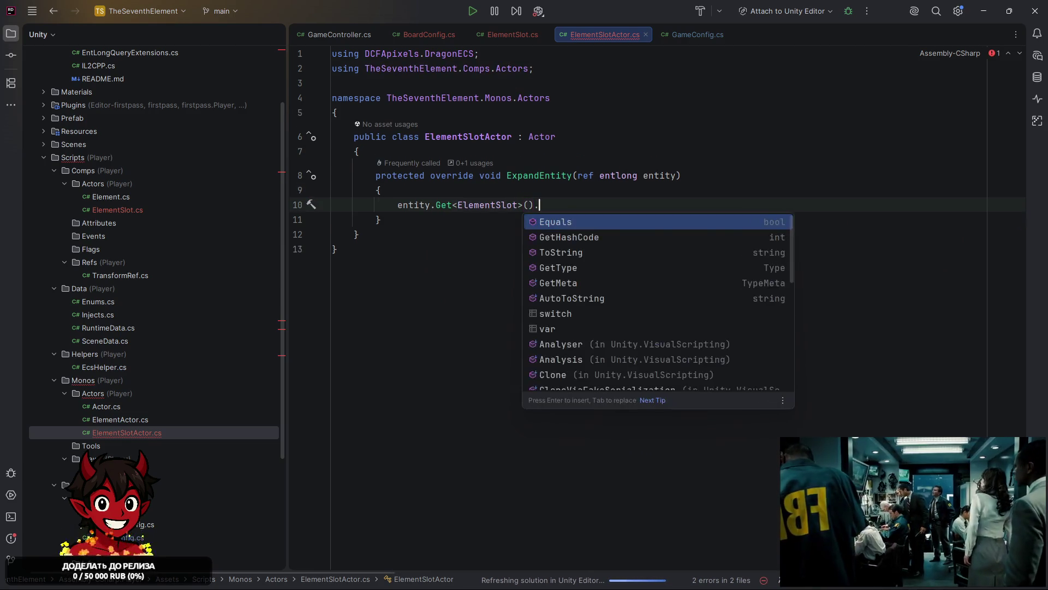
text(MonoRef)
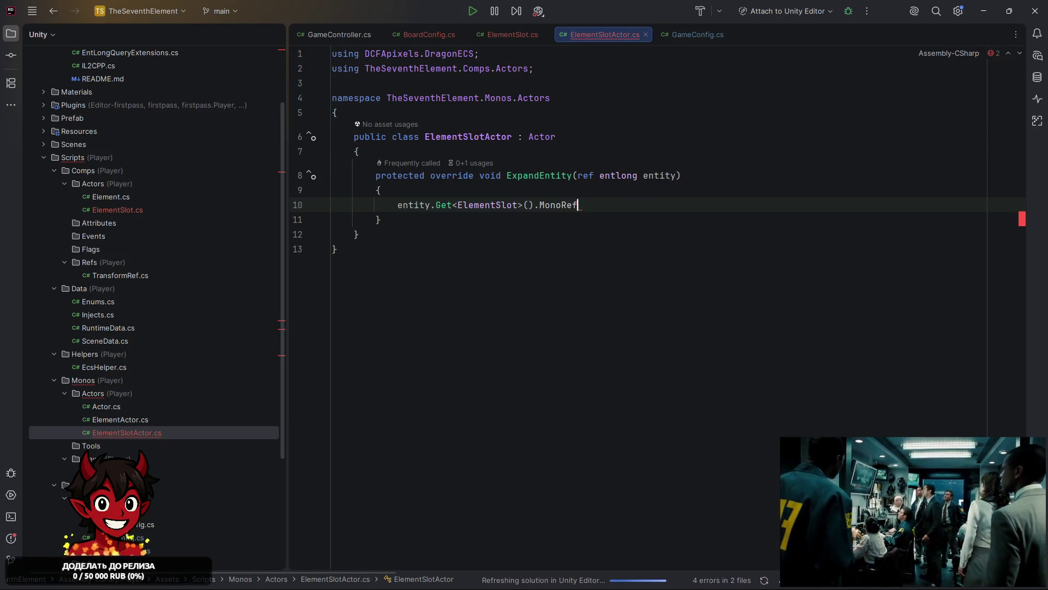
text( = this;)
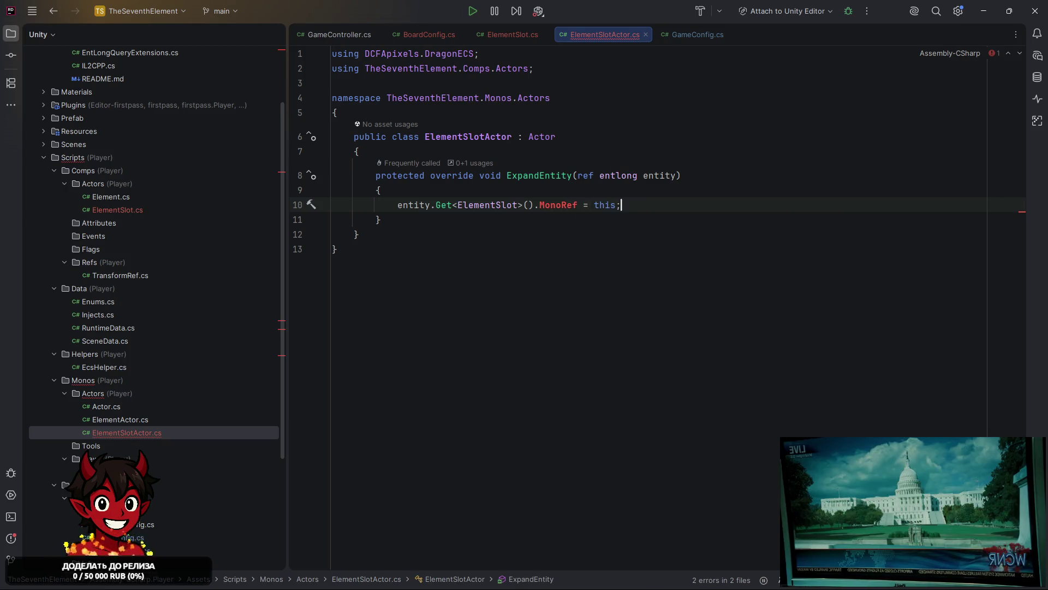
Begin a public field declaration inside the ElementSlot struct body
ctrl+click(546, 205)
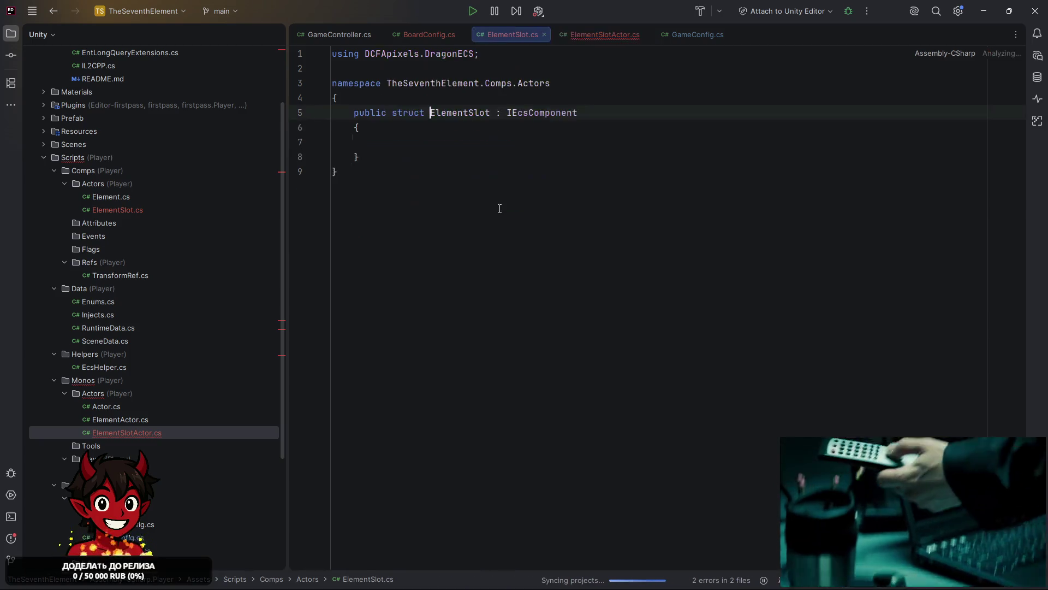
click(436, 153)
text(ppub)
key(BackSpace)
key(BackSpace)
key(BackSpace)
text(ublic)
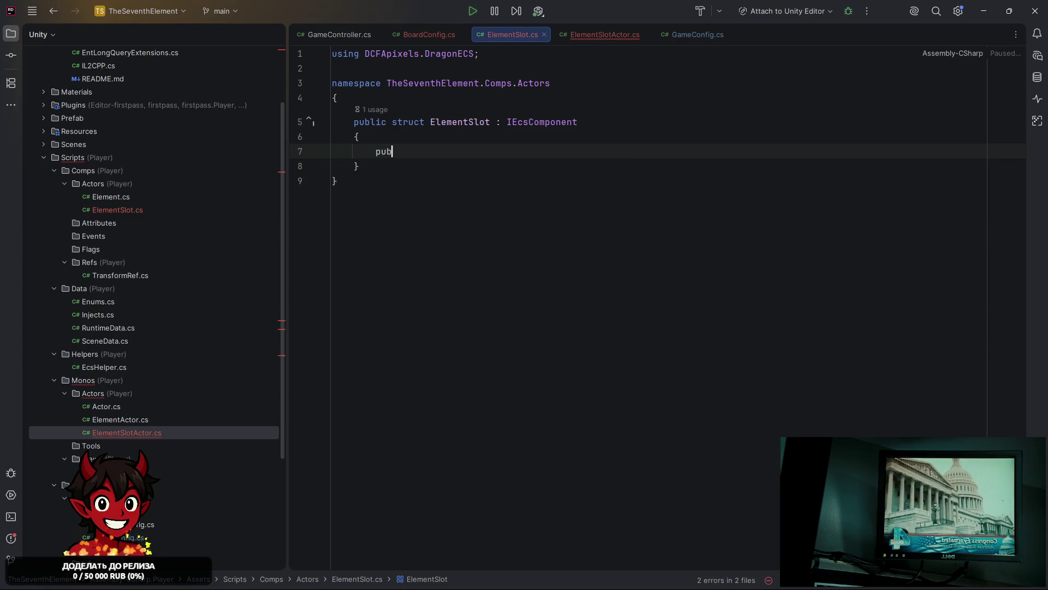